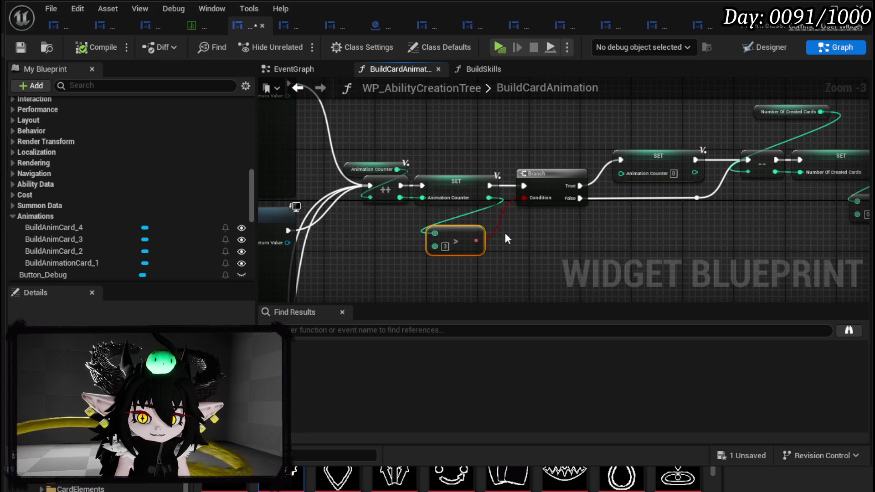
Review the card animation logic around the Switch on Int and Play Animation nodes, glancing at the Designer layout.
drag(506, 231, 313, 247)
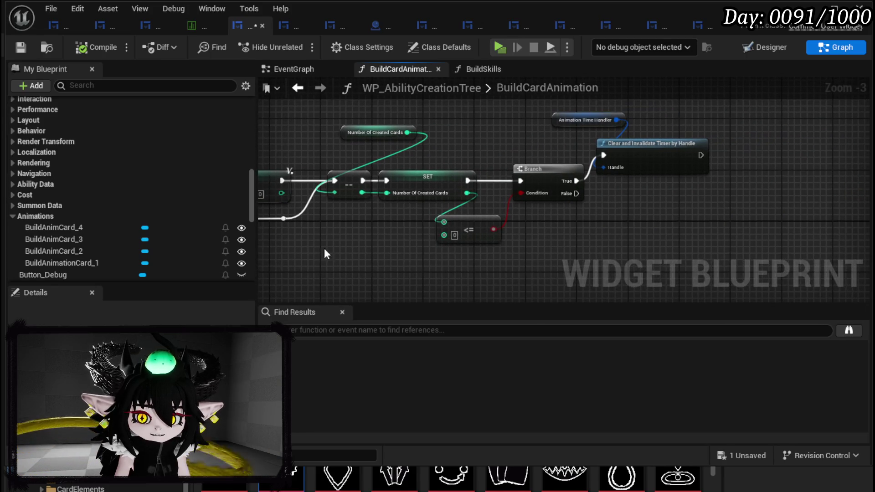
scroll(359, 223, down, 2)
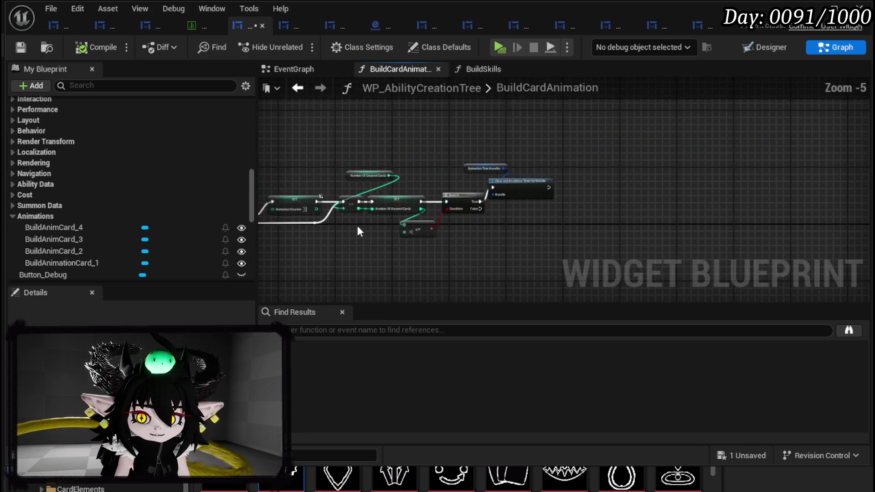
drag(469, 214, 543, 218)
mouse_move(465, 157)
mouse_down()
mouse_move(855, 132)
mouse_move(548, 139)
mouse_up()
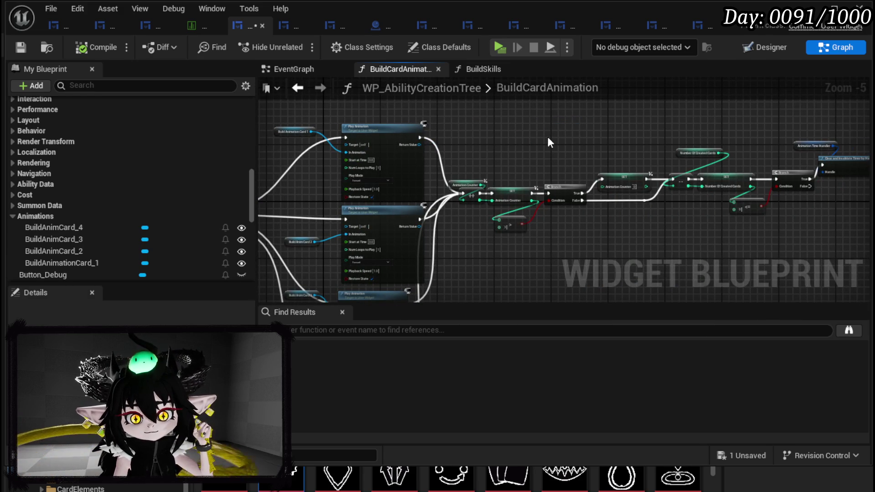
scroll(376, 139, up, 2)
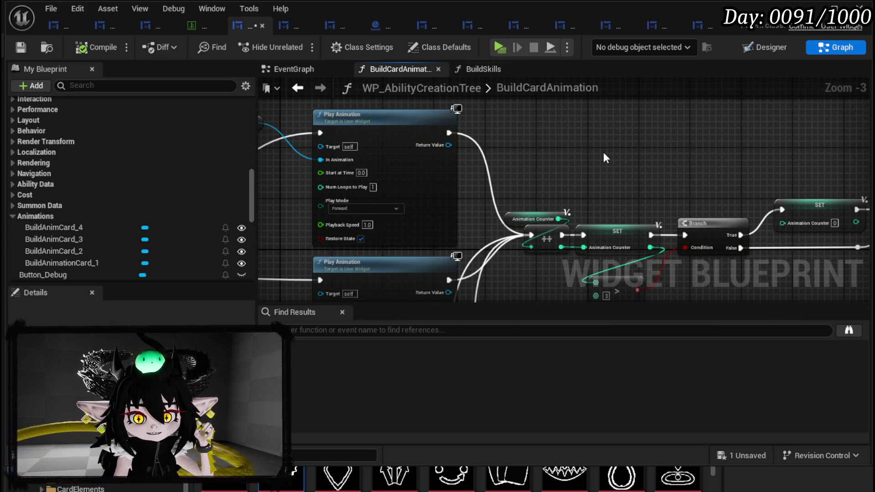
scroll(616, 147, down, 2)
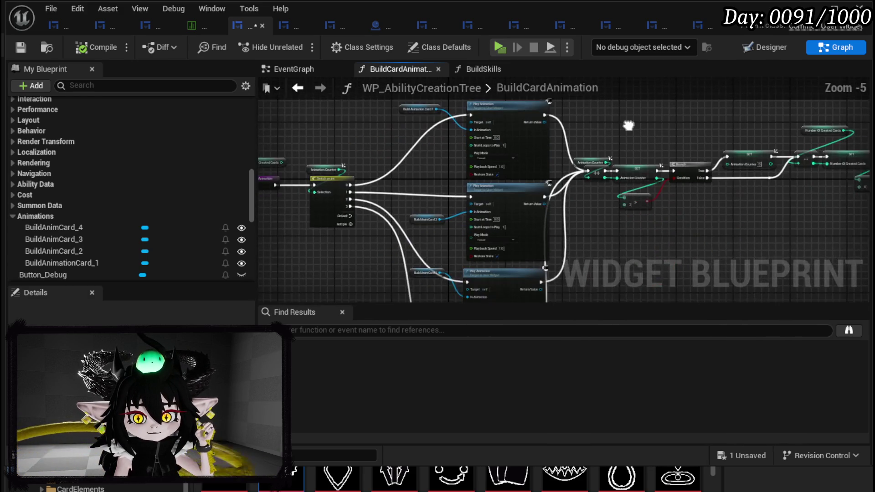
drag(615, 156, 615, 151)
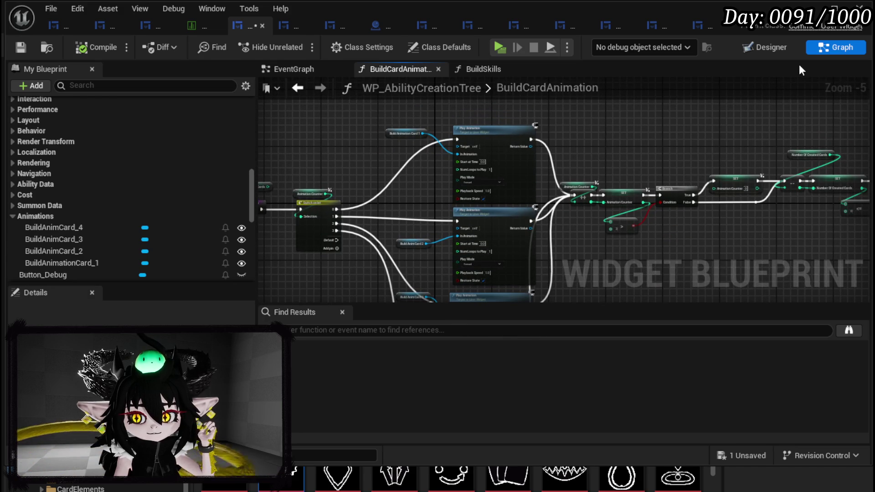
click(770, 47)
click(834, 48)
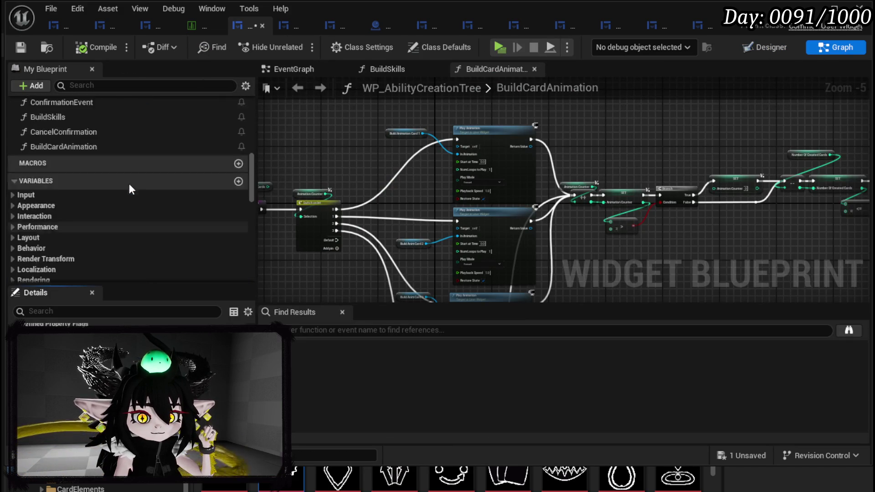
Add a breakpoint on the BuildSkills entry node, save the widget, and go to L_DungeonCreationTest.
scroll(129, 184, up, 3)
double_click(86, 151)
drag(427, 215, 487, 252)
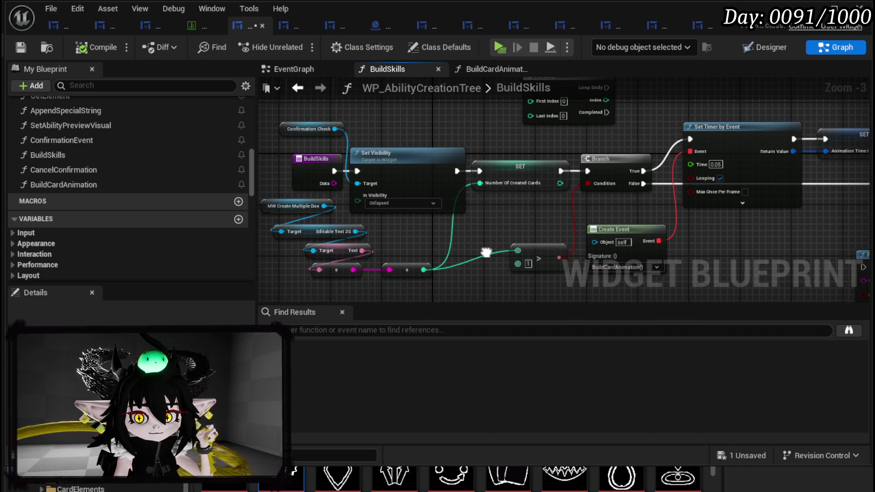
right_click(318, 163)
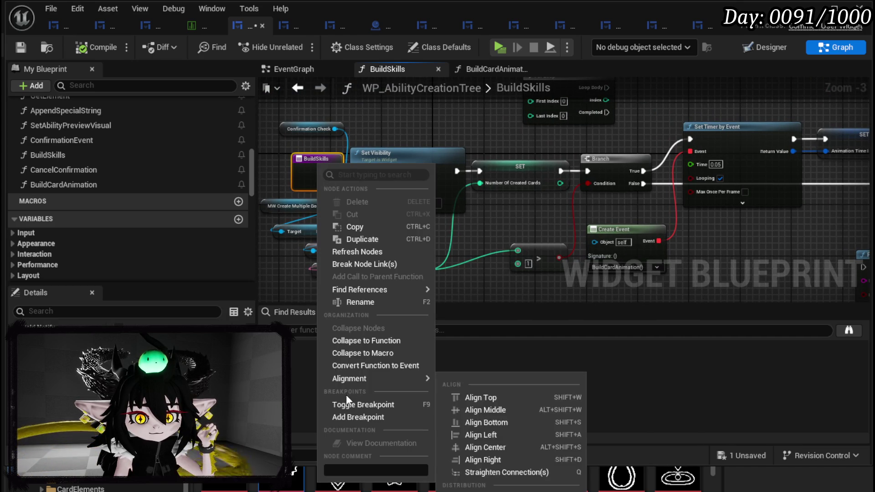
click(347, 413)
click(22, 47)
key(alt+Tab)
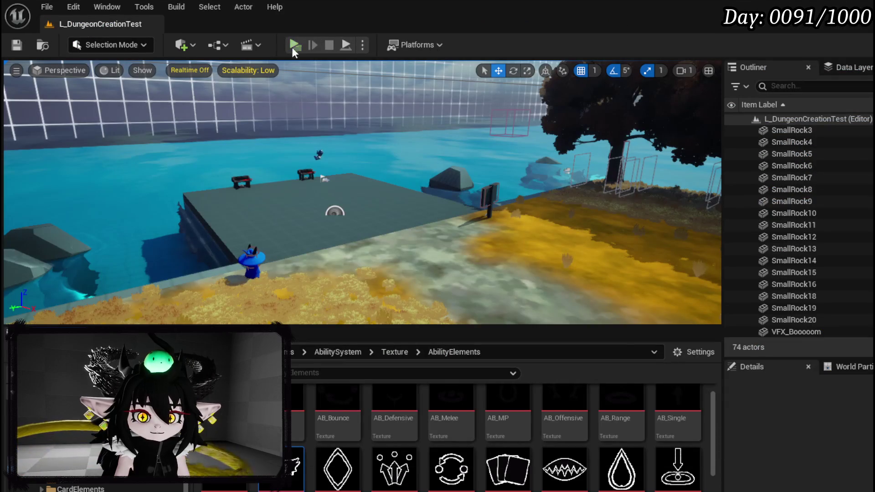
Play the level and request 10 copies of the Test card, pausing at the BuildSkills breakpoint.
click(292, 51)
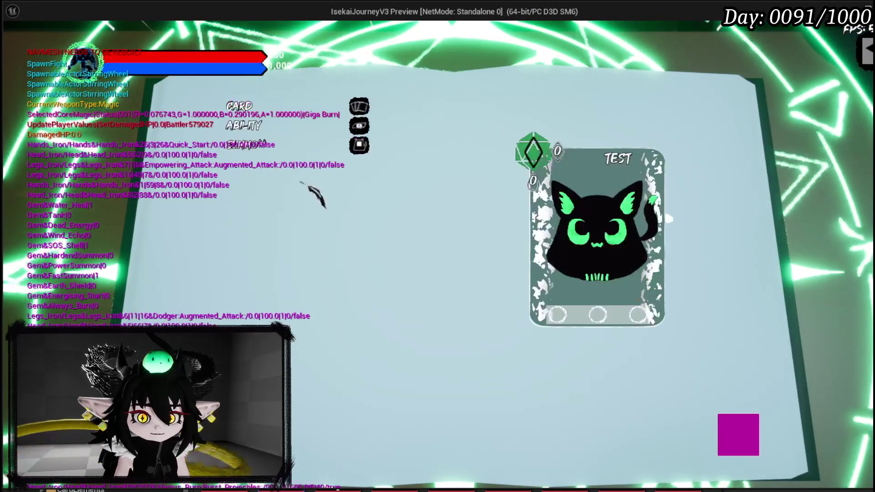
click(266, 136)
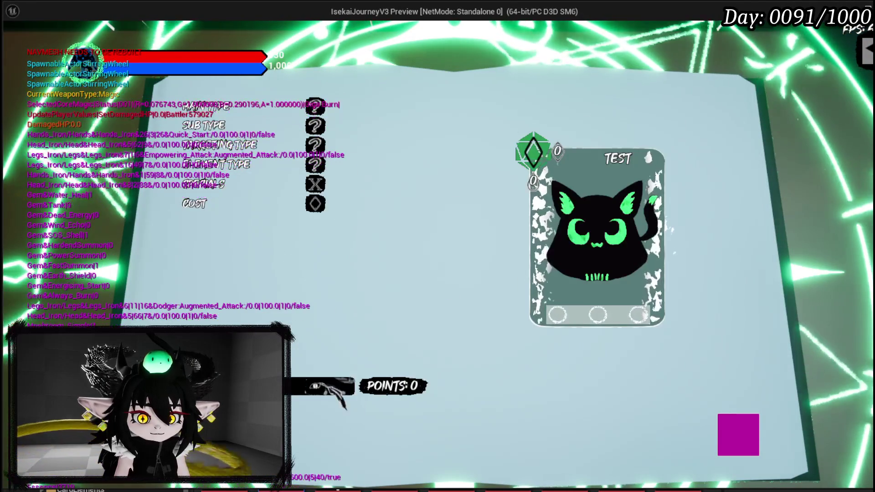
click(315, 386)
text(0)
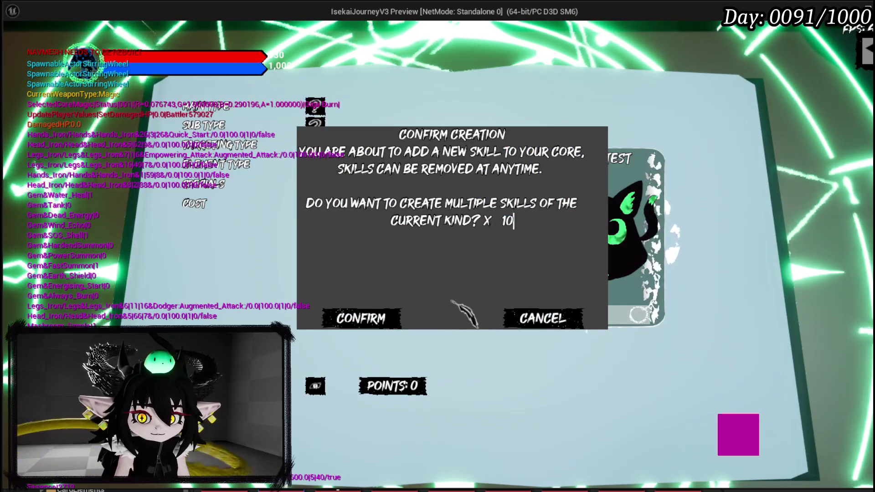
click(377, 316)
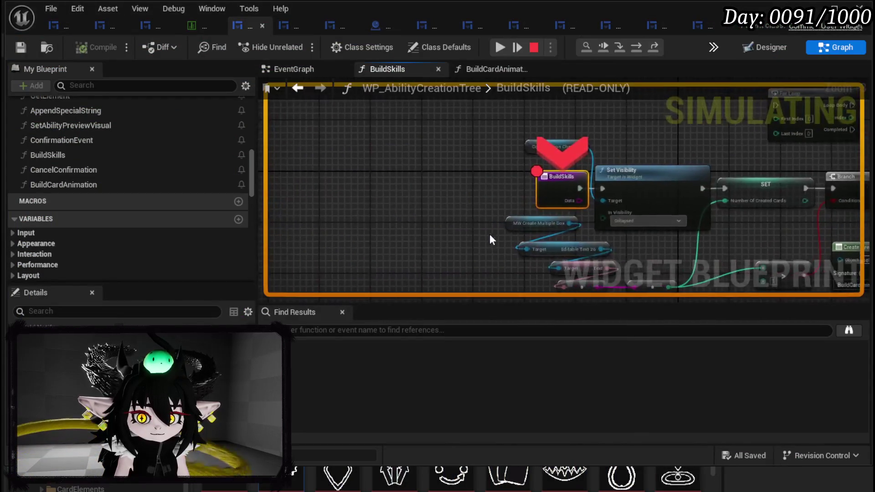
Step over Set Visibility and the card-count assignment to the Branch, checking Number Of Created Cards is 10.
click(636, 48)
click(634, 47)
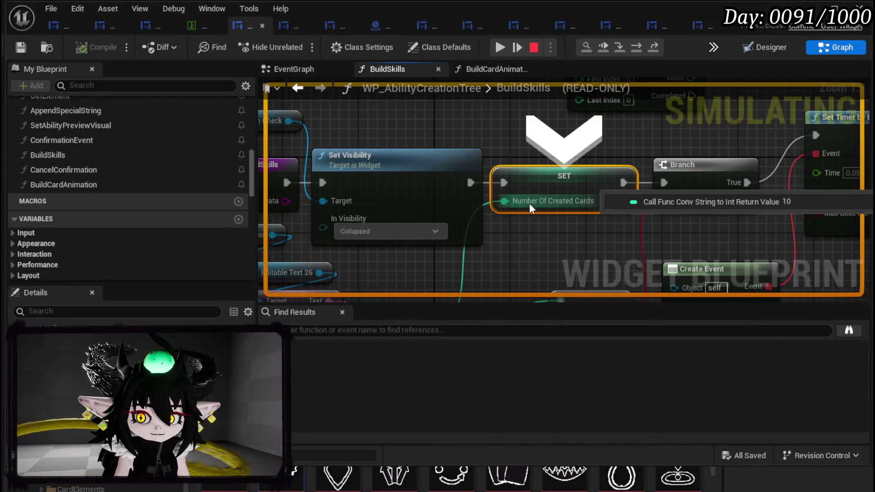
click(633, 48)
drag(557, 248, 570, 145)
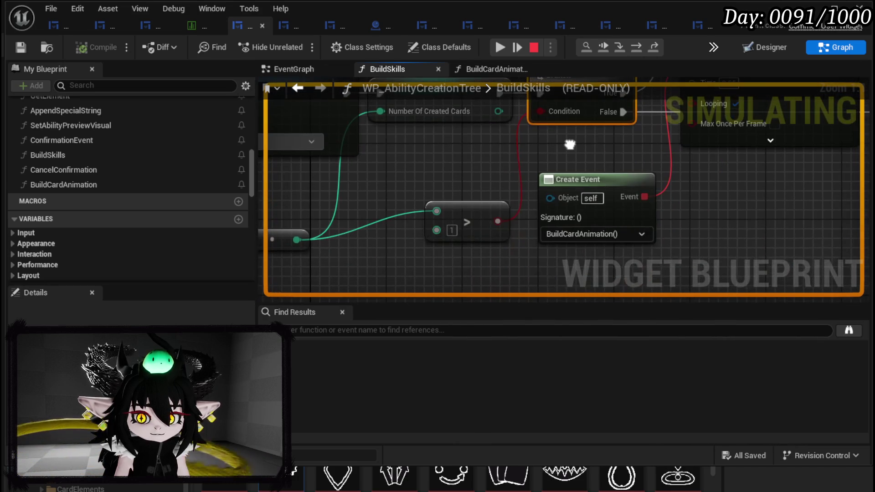
mouse_move(499, 221)
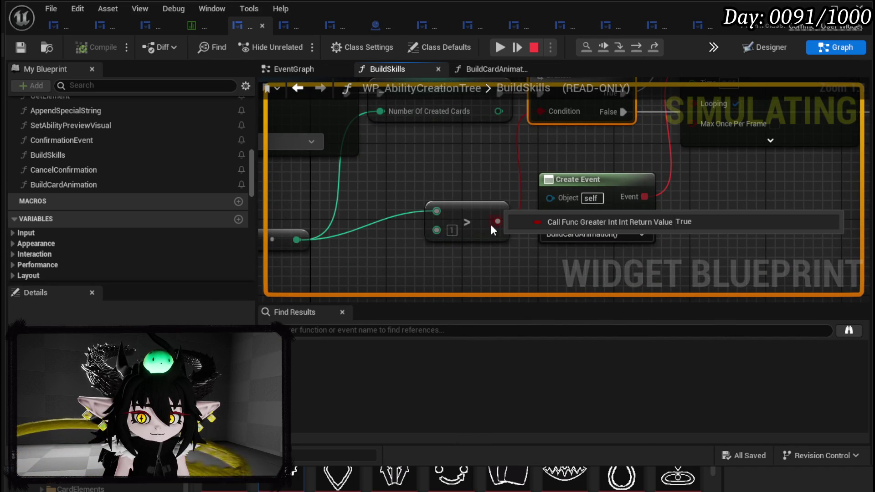
mouse_move(521, 161)
mouse_down()
mouse_move(453, 244)
mouse_move(362, 240)
mouse_up()
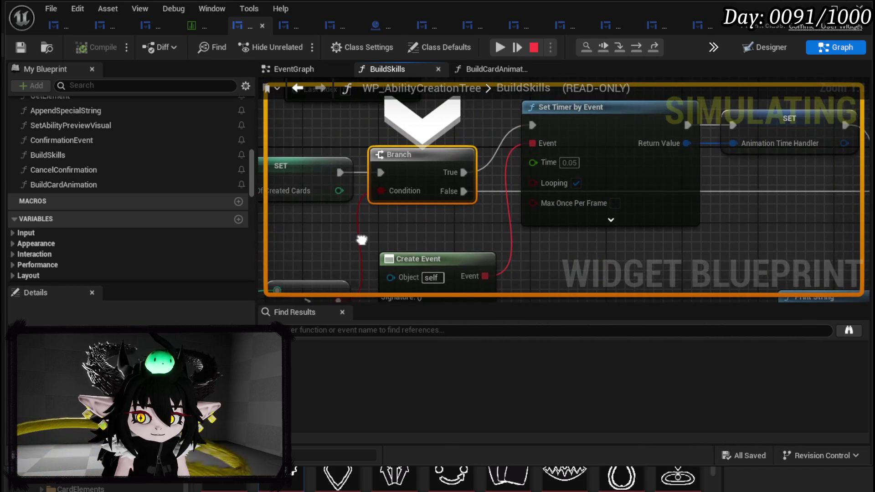
Step through the timer setup and handle storage, then step into Build Card Animation.
click(638, 50)
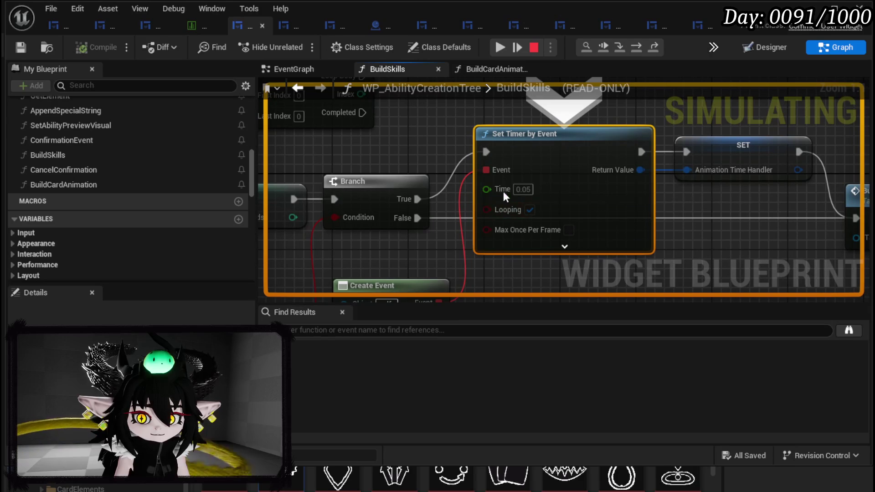
click(641, 46)
click(640, 46)
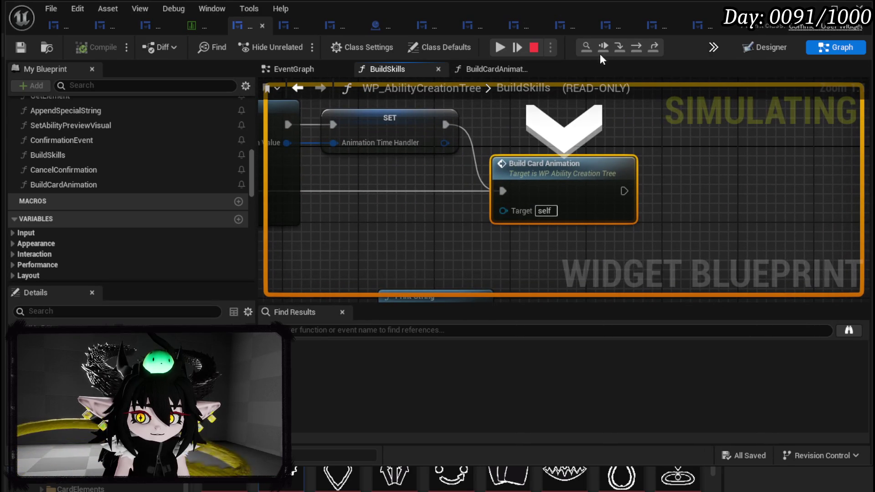
click(618, 47)
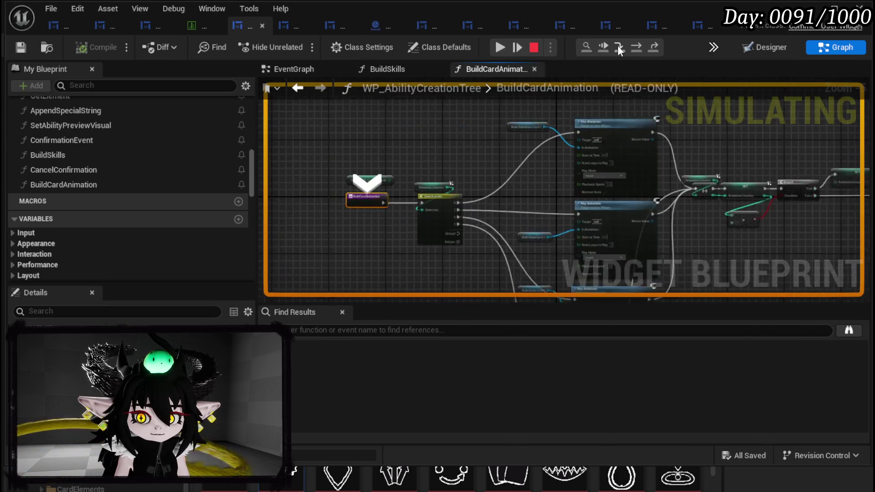
Step to Switch on Int, breakpoint the BuildCardAnimation entry, and advance to the first Play Animation.
click(637, 48)
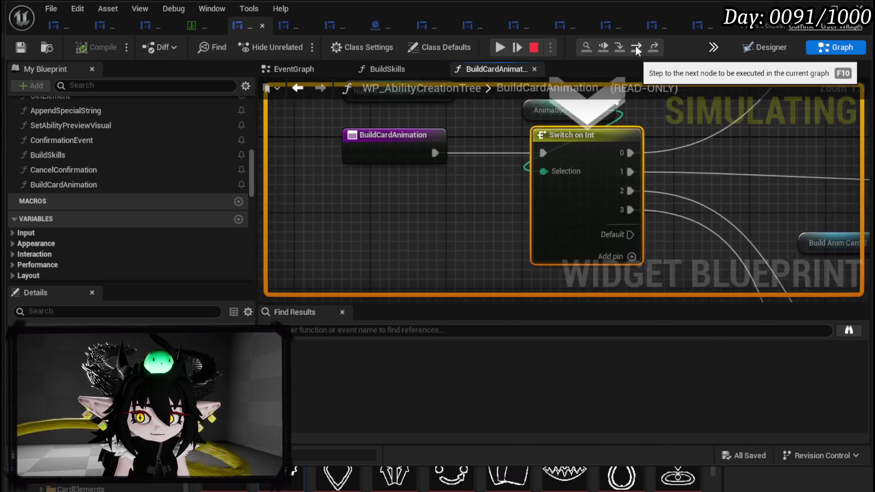
right_click(365, 135)
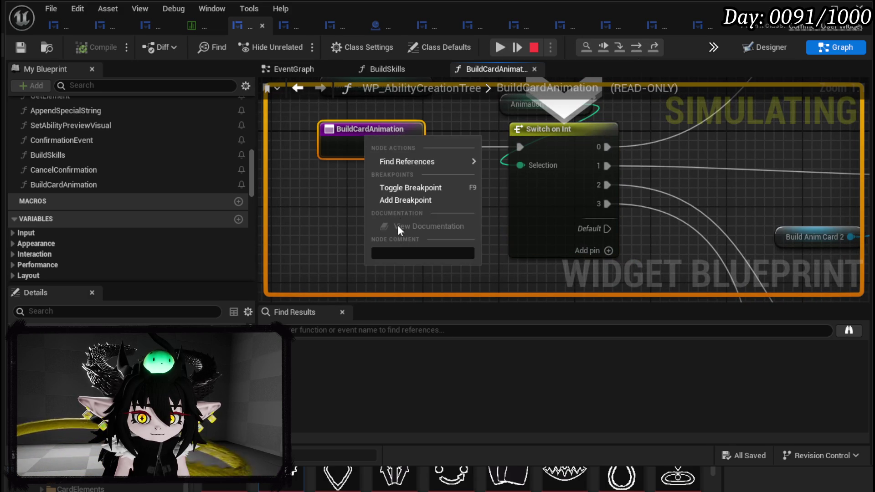
click(408, 201)
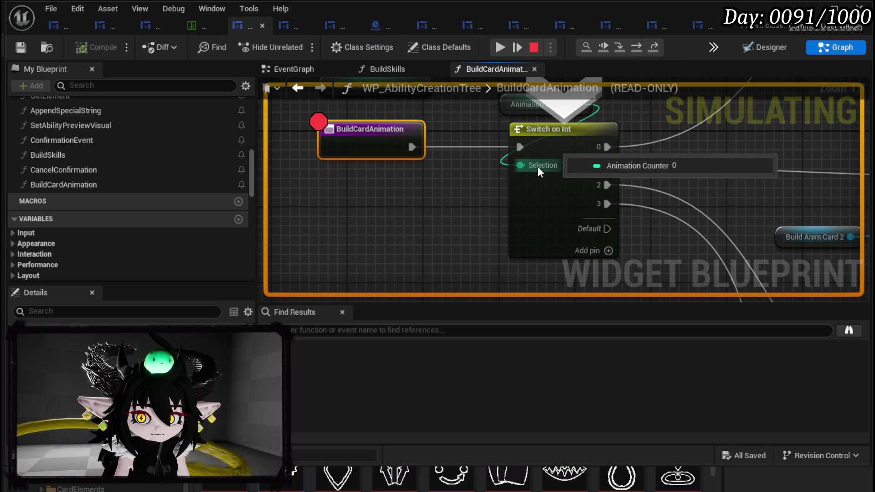
click(637, 48)
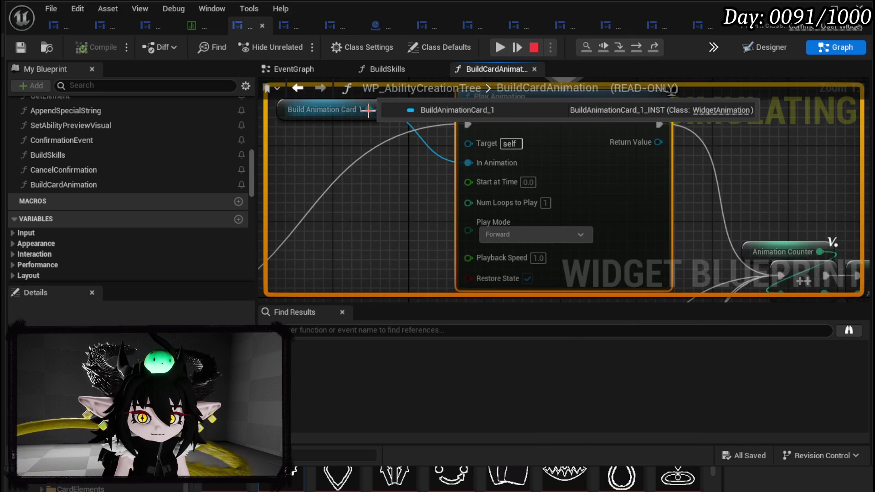
Step through the counter increment, counter-limit Branch, card-count decrement and remaining-cards Branch, inspecting values.
click(637, 48)
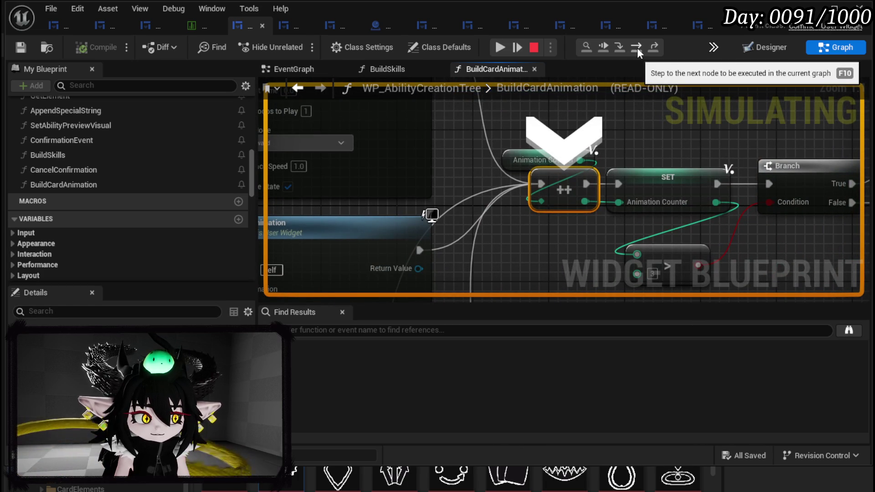
click(637, 48)
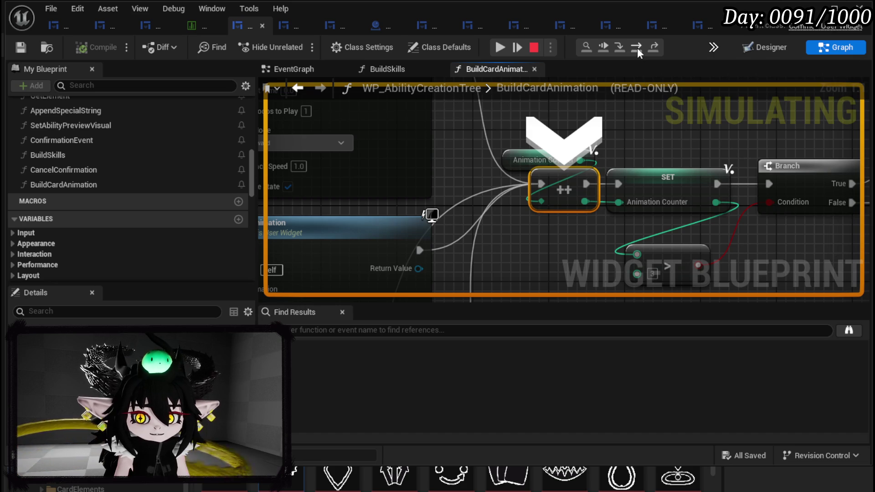
click(638, 48)
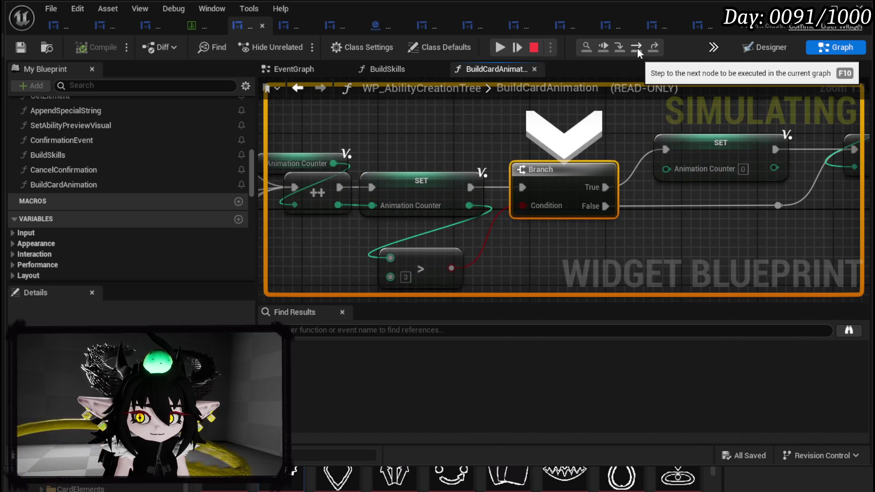
click(637, 48)
click(637, 48)
mouse_move(590, 244)
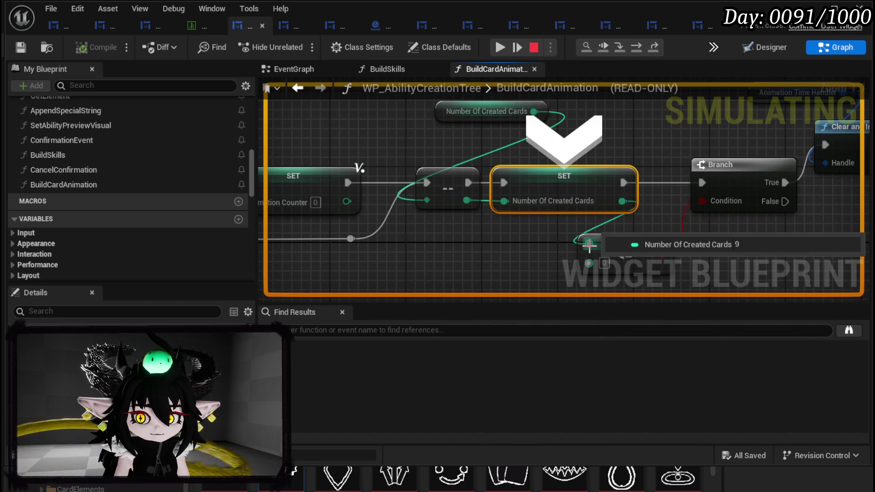
click(640, 49)
mouse_move(528, 213)
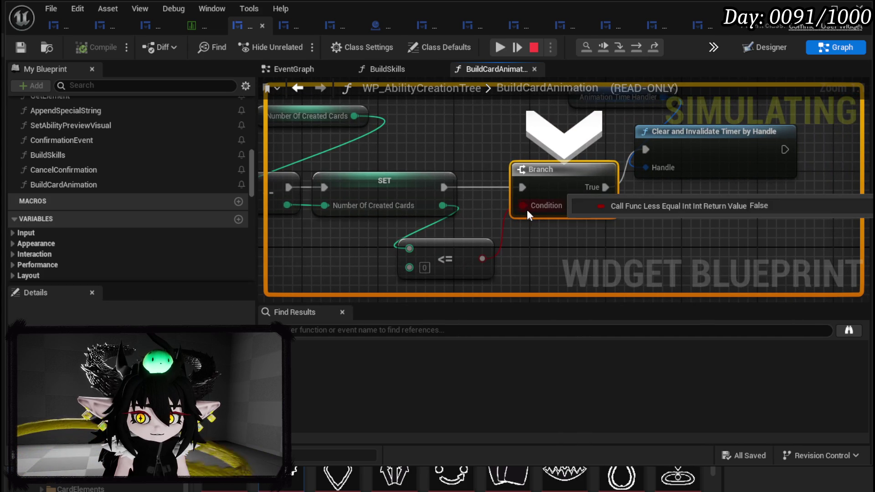
Step back into BuildCardAnimation through Switch on Int to the Play Animation for card 1.
click(638, 49)
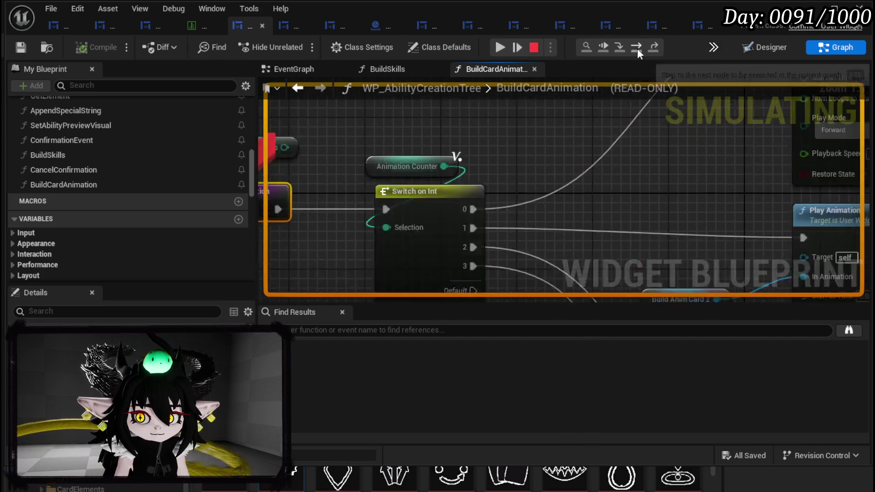
click(638, 48)
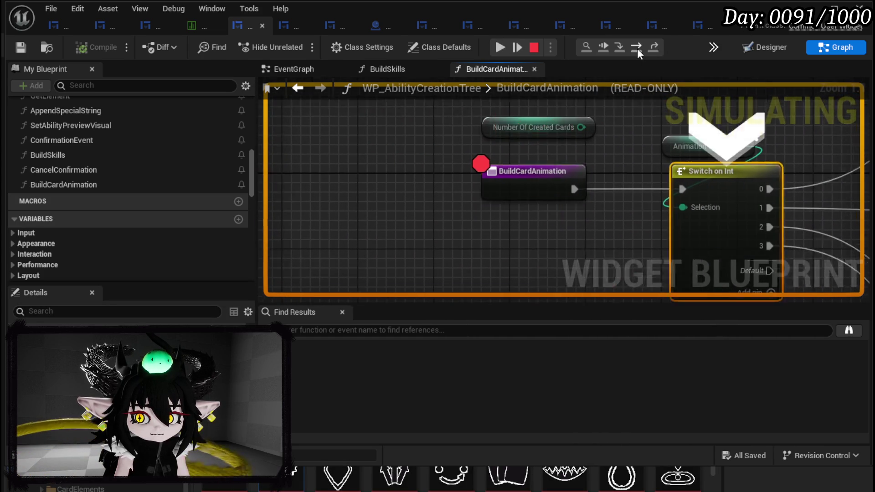
click(637, 49)
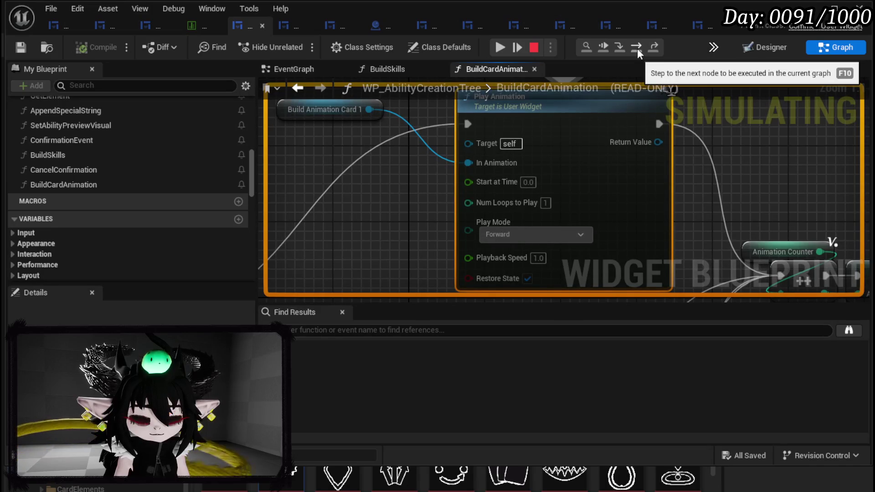
scroll(409, 190, down, 4)
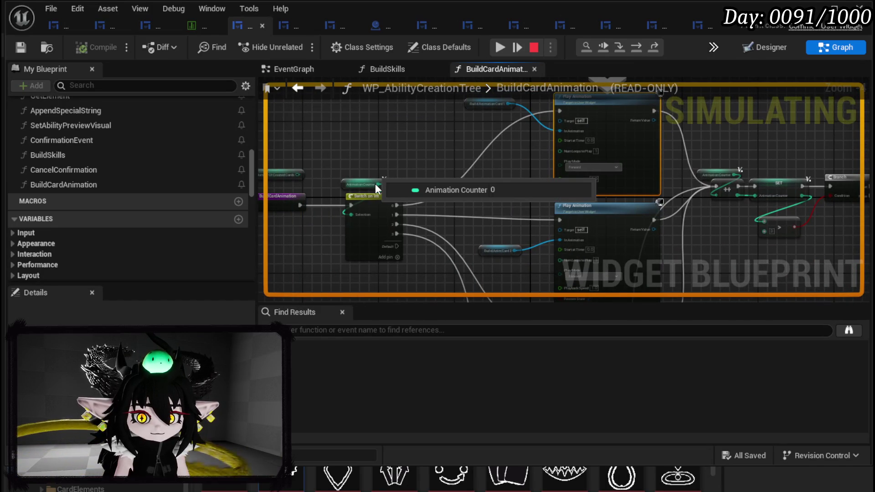
scroll(383, 150, up, 4)
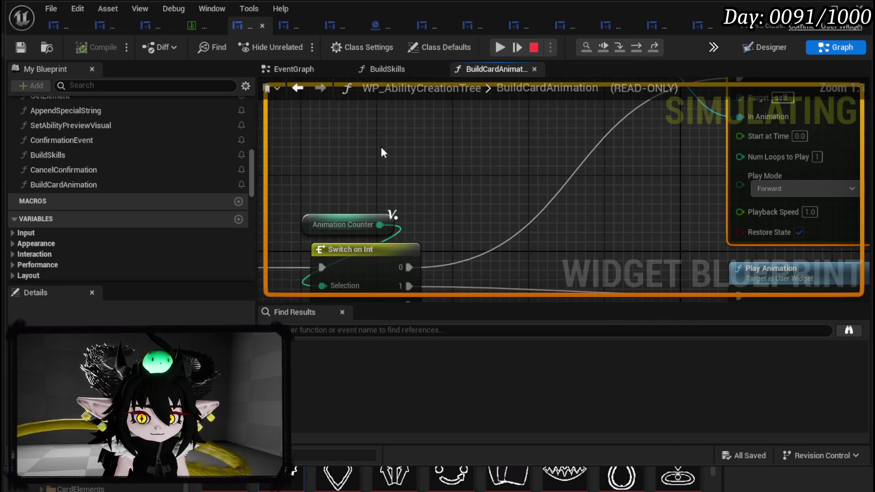
scroll(499, 154, down, 3)
drag(500, 154, 292, 137)
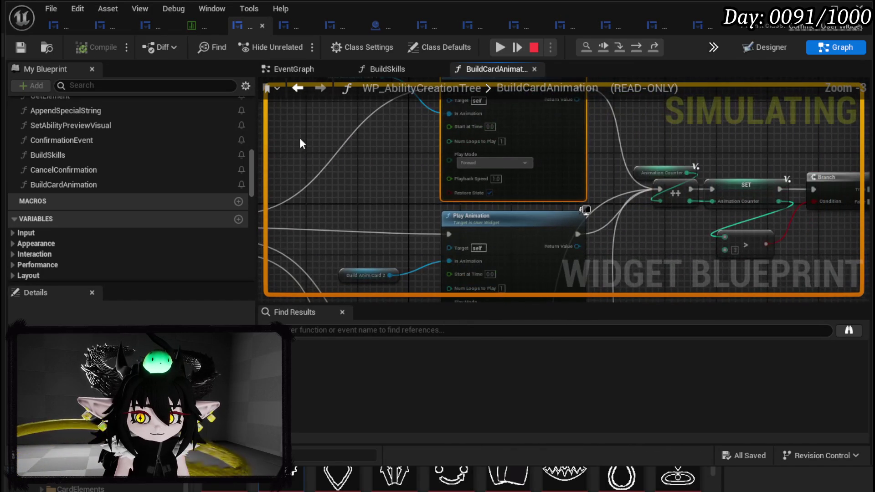
Stop the simulation and promote the counter pin to a member Animation Counter variable.
click(534, 48)
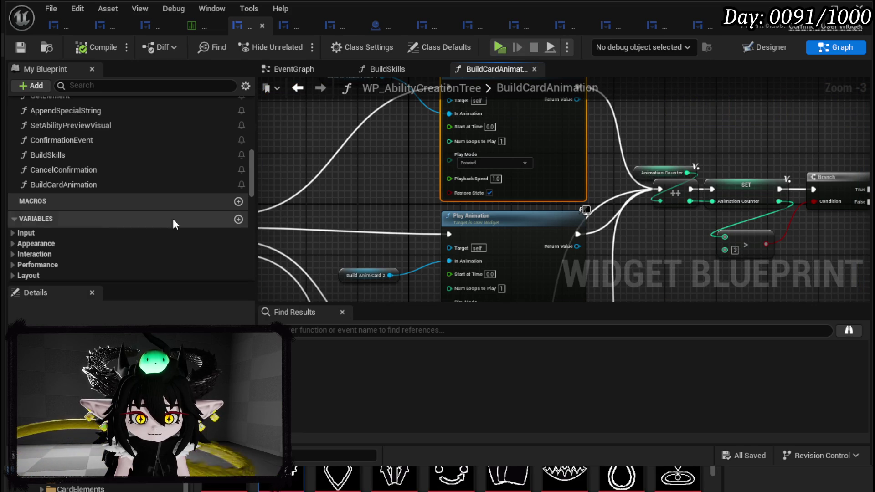
scroll(106, 203, down, 15)
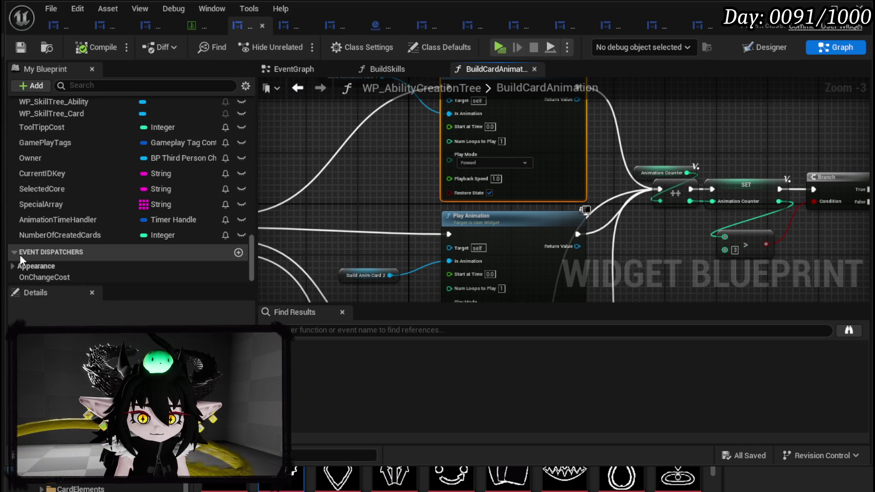
drag(627, 175, 846, 166)
click(383, 177)
right_click(382, 178)
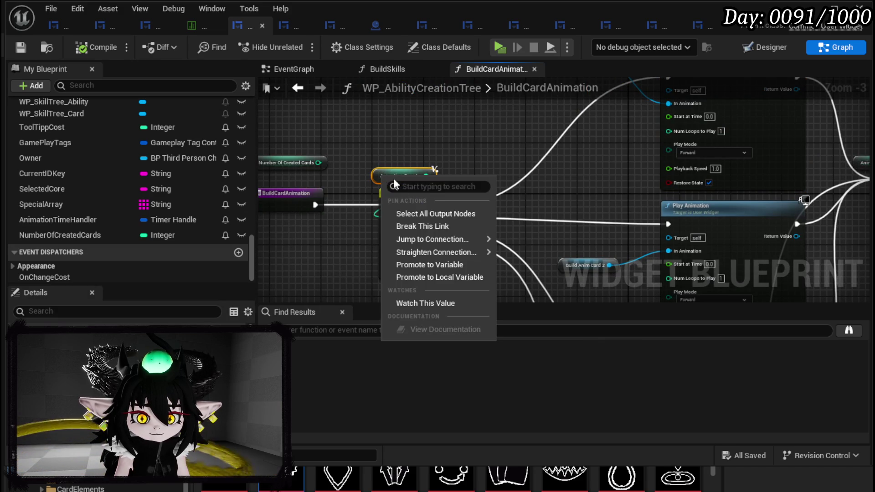
key(Escape)
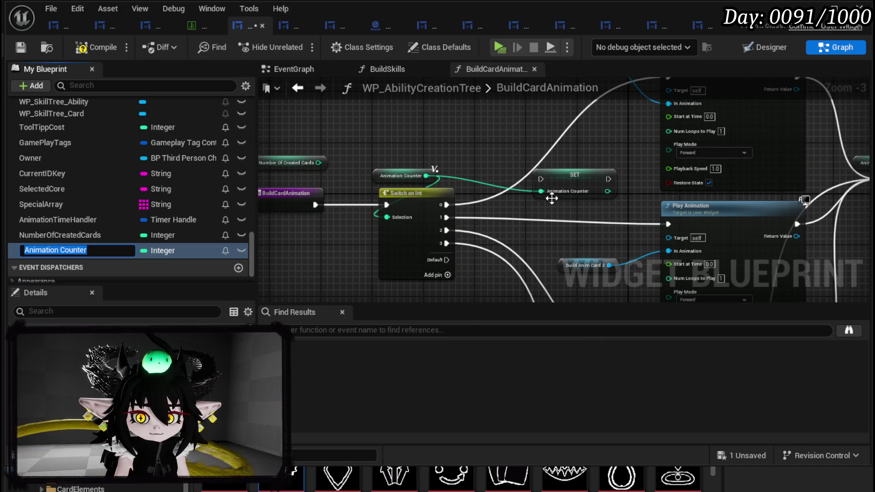
key(Return)
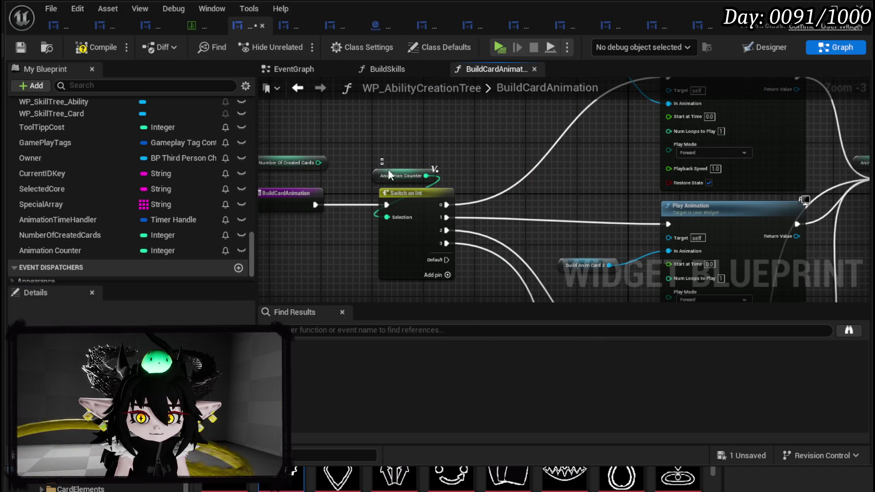
Delete the local AnimationCounter variable from the function.
click(392, 175)
scroll(109, 255, down, 2)
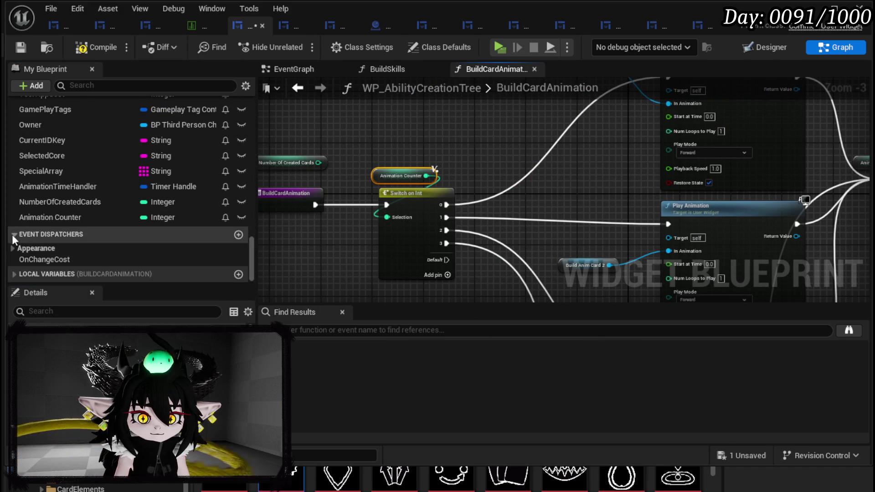
click(14, 274)
click(72, 276)
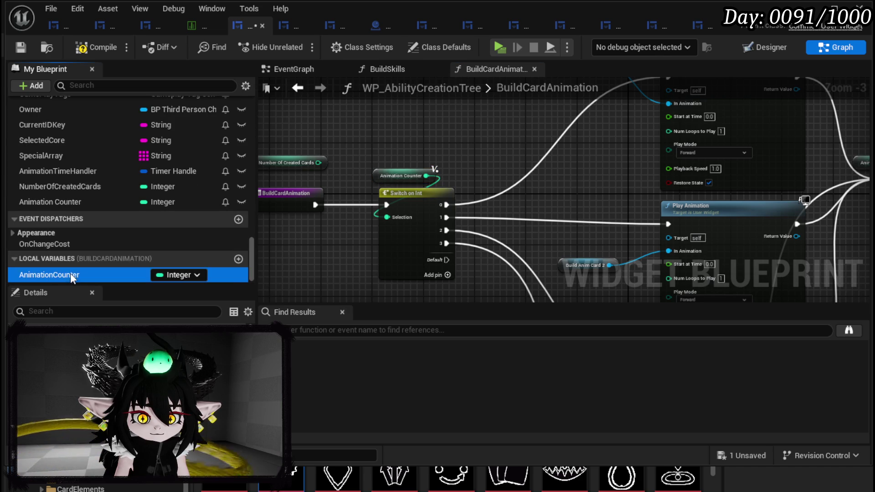
key(Delete)
Place Animation Counter getters and wire one into the Switch on Int selection.
mouse_move(57, 217)
mouse_down()
mouse_move(380, 168)
mouse_move(387, 219)
mouse_up()
click(418, 190)
mouse_move(564, 166)
mouse_down()
mouse_move(461, 188)
mouse_move(611, 186)
mouse_up()
mouse_move(53, 218)
mouse_down()
mouse_move(565, 174)
mouse_move(557, 217)
mouse_up()
click(586, 196)
Add a SET Animation Counter fed by the incremented value and connect it to the Branch.
mouse_move(65, 217)
mouse_down()
mouse_move(630, 205)
mouse_move(618, 206)
mouse_up()
click(644, 231)
drag(588, 217, 616, 219)
drag(685, 205, 718, 206)
scroll(718, 206, down, 3)
Wire the stored Animation Counter into the greater-than-3 comparison.
scroll(511, 201, up, 3)
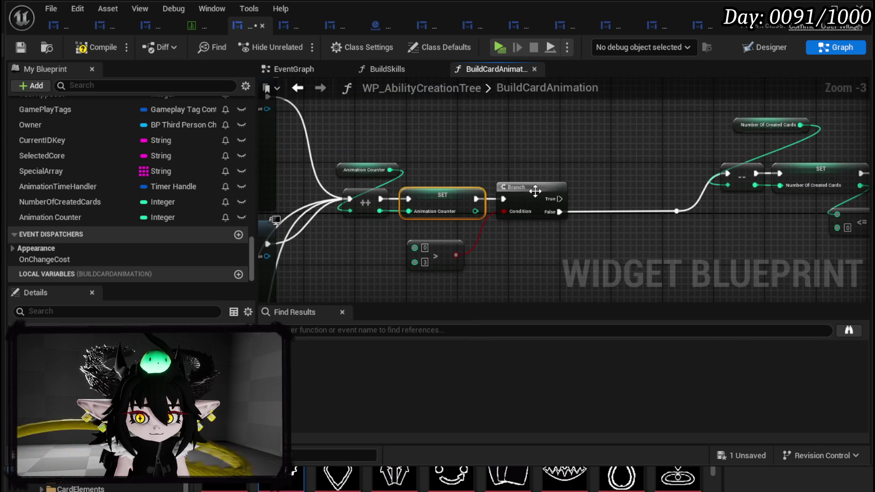
mouse_move(474, 211)
mouse_down()
mouse_move(402, 246)
mouse_move(471, 246)
mouse_up()
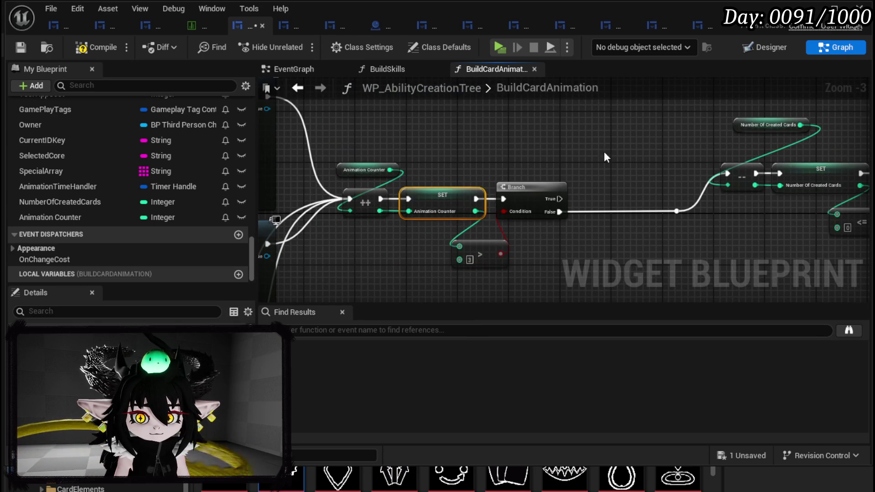
click(615, 155)
Paste a SET Animation Counter = 0 on Branch True, route it to the decrement, then compile and save.
drag(616, 165, 449, 200)
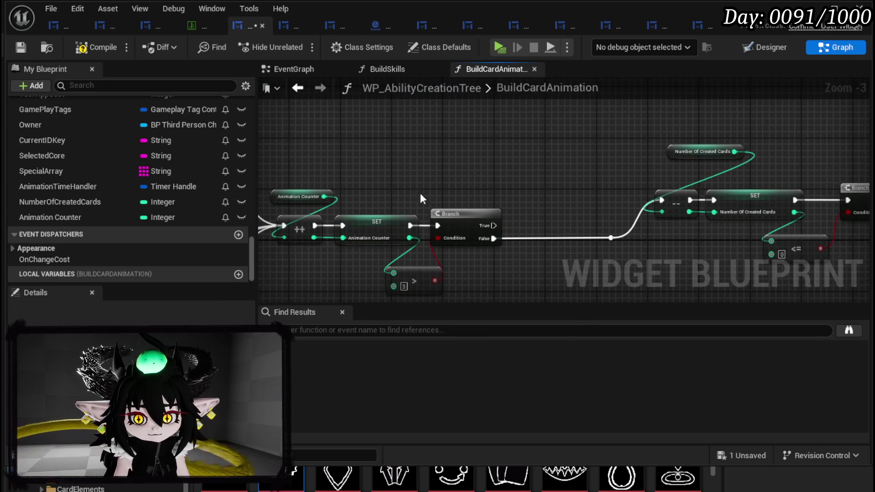
key(ctrl+v)
drag(494, 226, 522, 175)
mouse_move(598, 174)
mouse_down()
mouse_move(641, 202)
mouse_move(661, 200)
mouse_up()
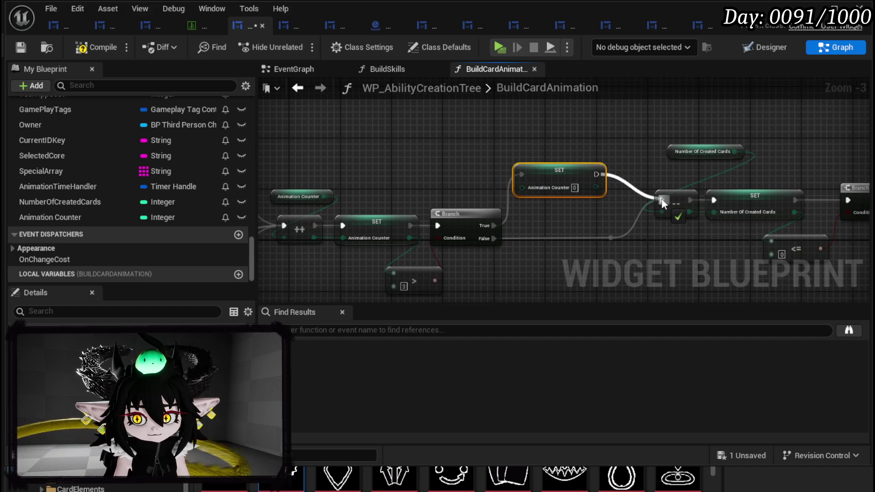
key(q)
scroll(554, 171, down, 2)
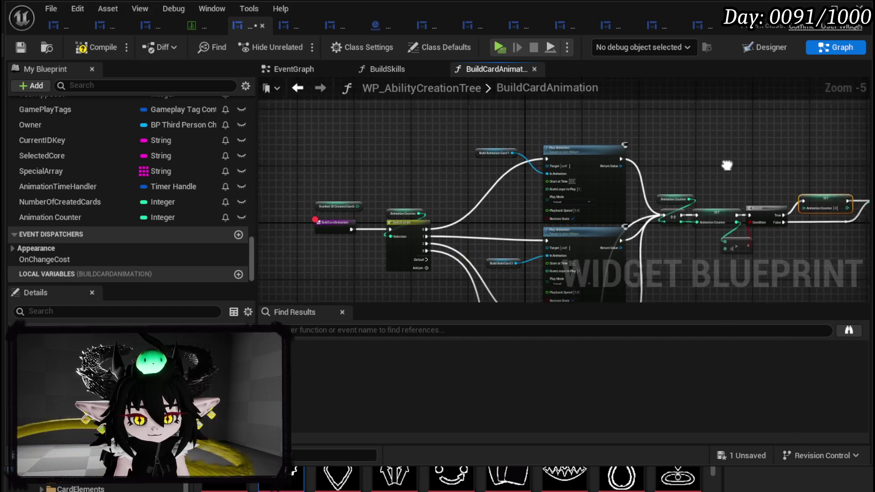
click(20, 45)
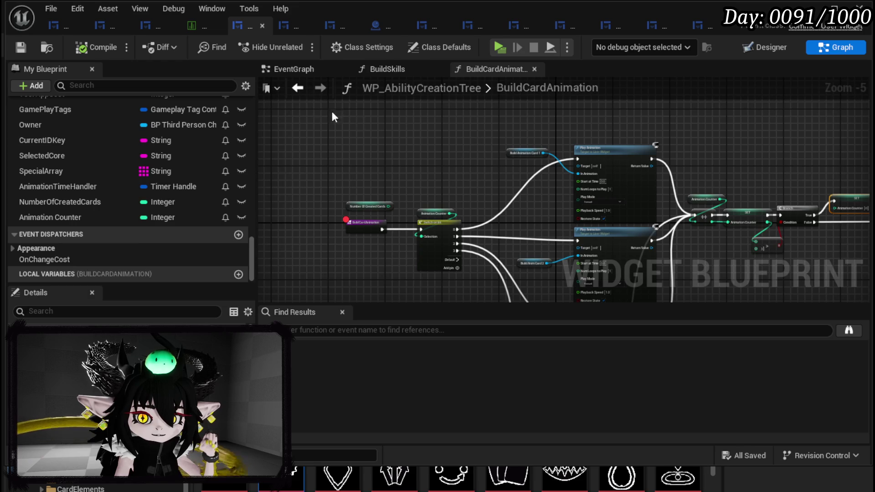
Play the level, open the card book at the bench, and request 10 TEST abilities.
click(296, 69)
scroll(407, 139, down, 1)
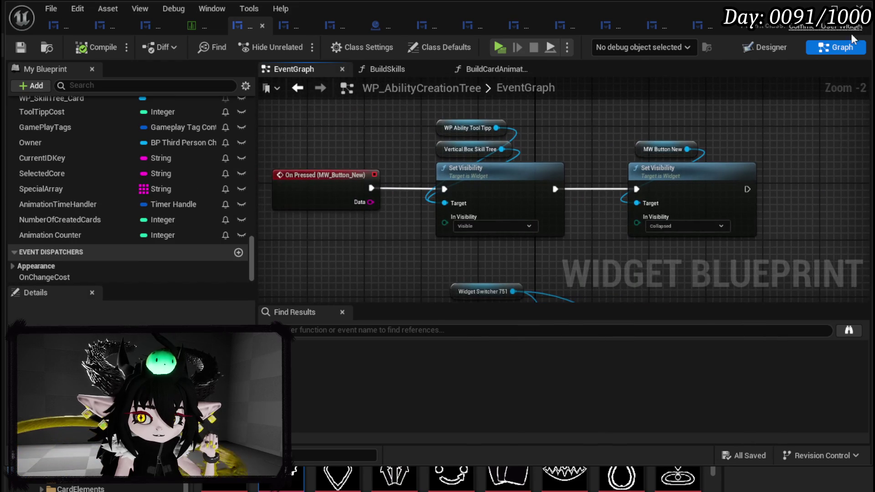
click(811, 8)
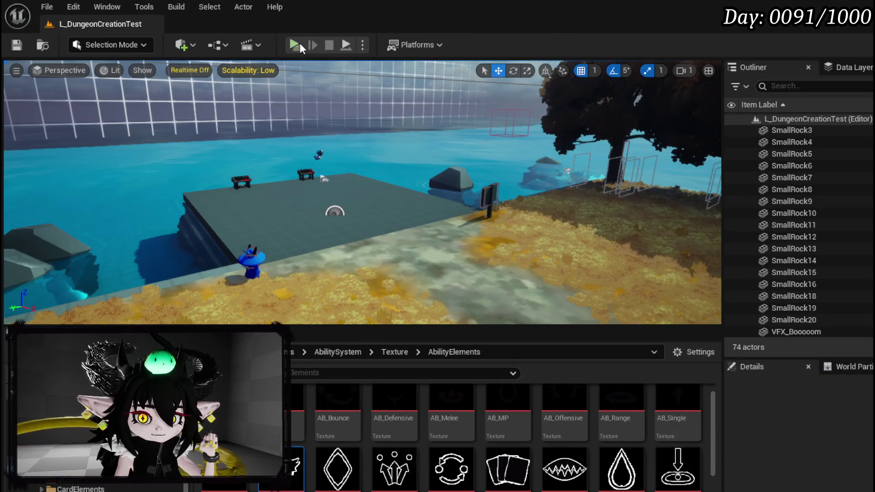
key(alt+p)
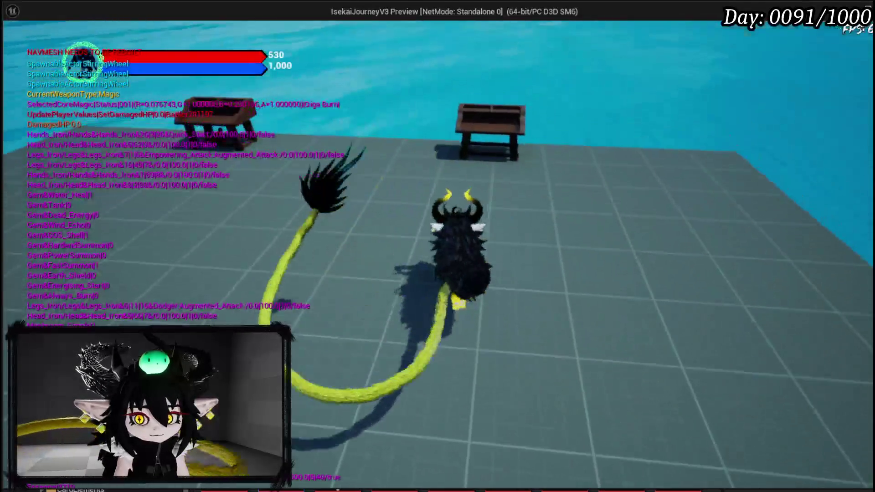
key(e)
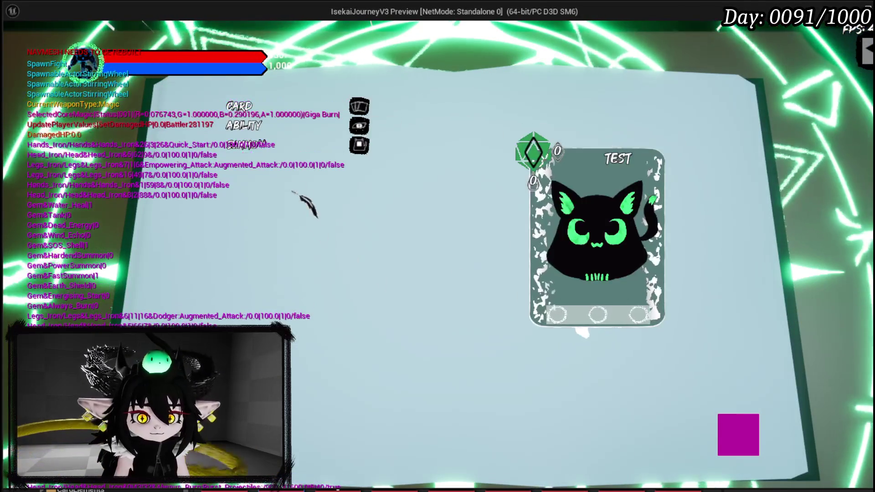
click(281, 137)
click(494, 227)
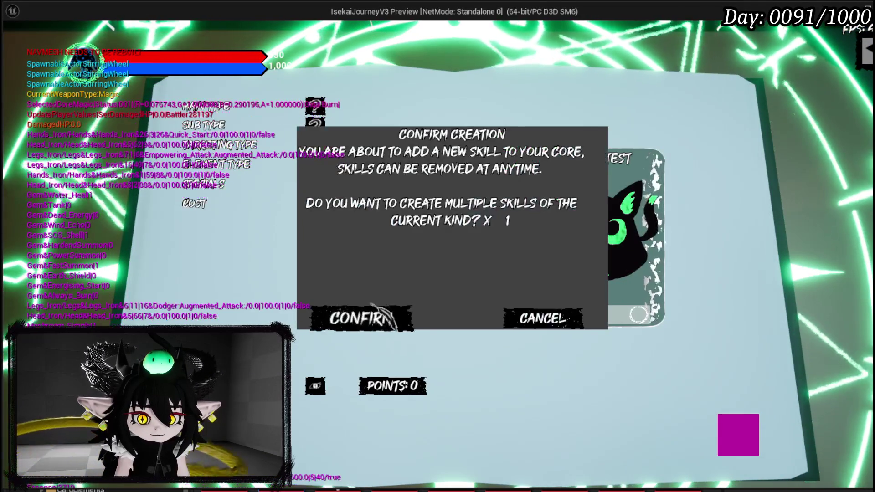
text(0)
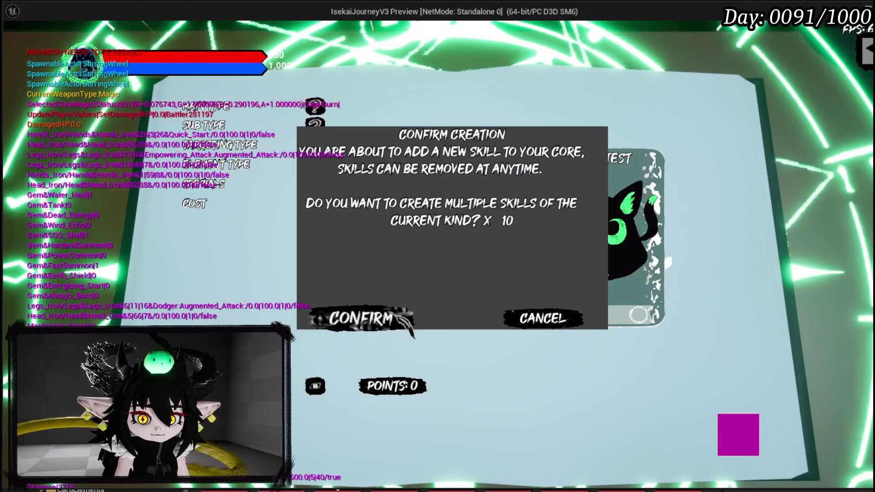
click(382, 314)
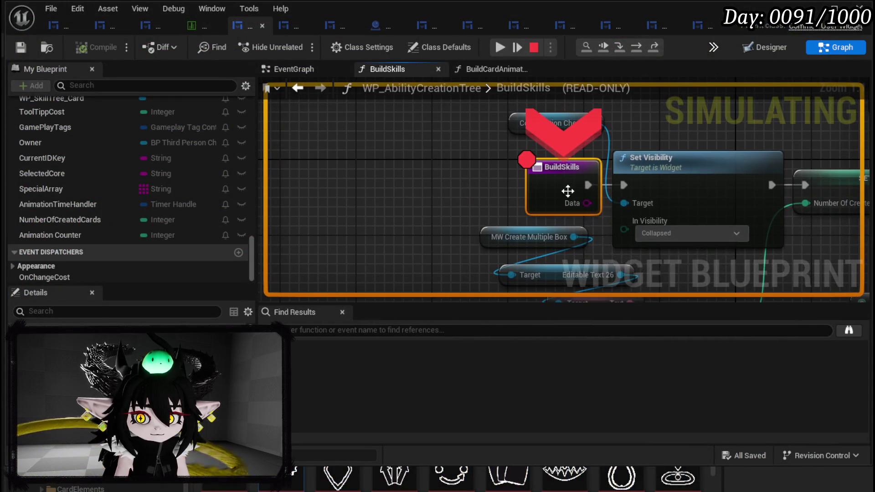
right_click(563, 191)
Remove the BuildSkills breakpoint and resume execution twice.
click(584, 245)
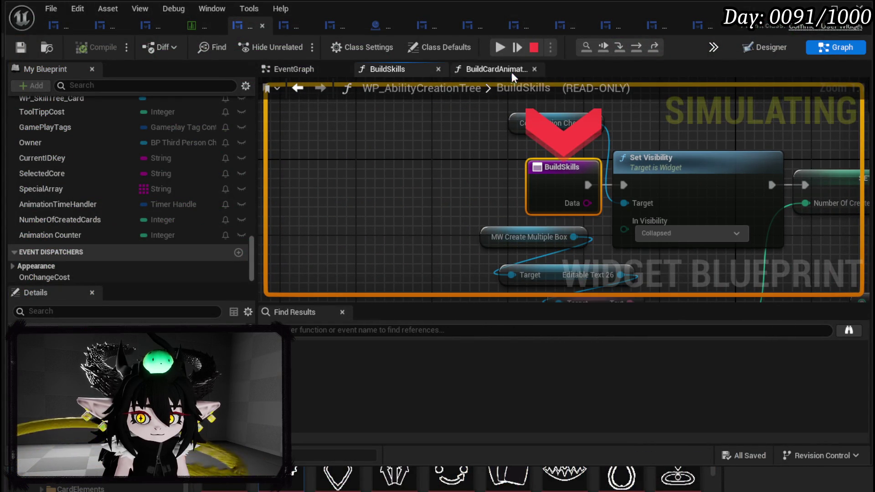
click(499, 49)
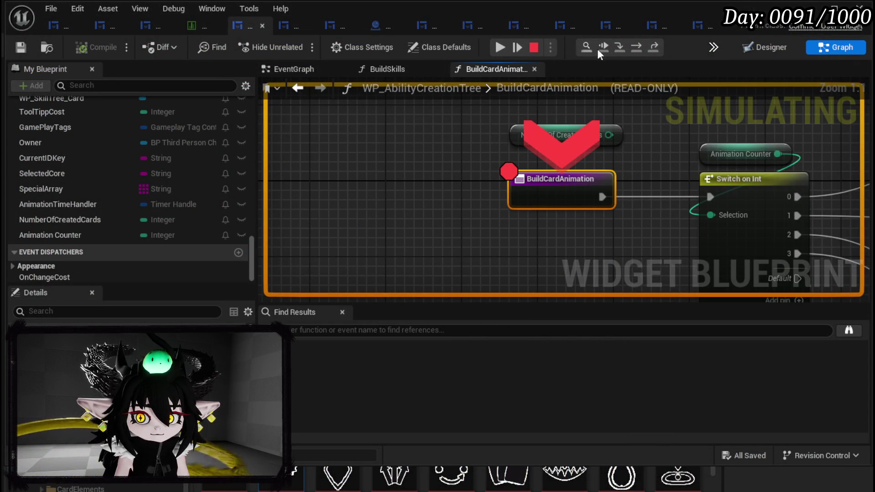
click(502, 48)
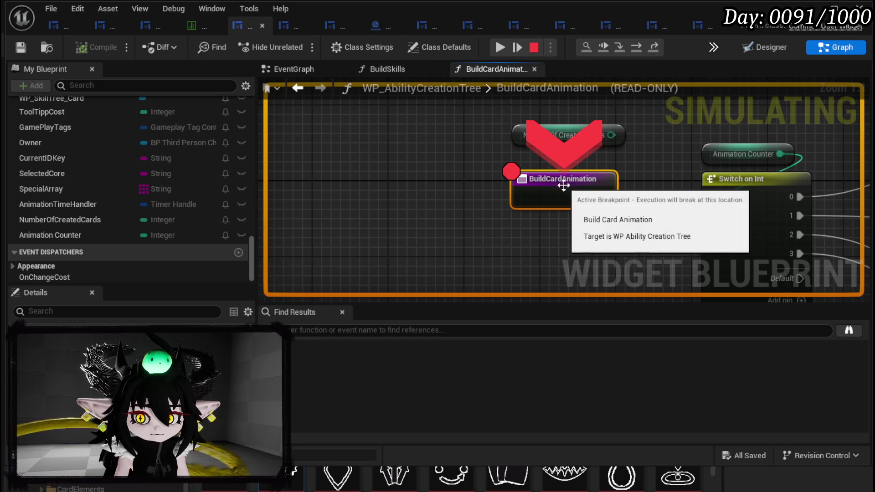
Step through Switch on Int to Play Animation, then remove the BuildCardAnimation breakpoint and continue.
click(636, 47)
click(636, 48)
mouse_move(340, 191)
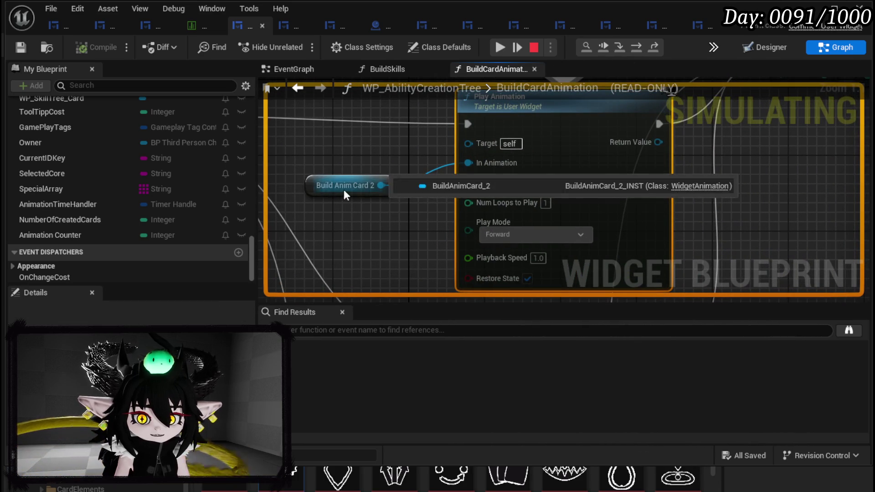
click(504, 47)
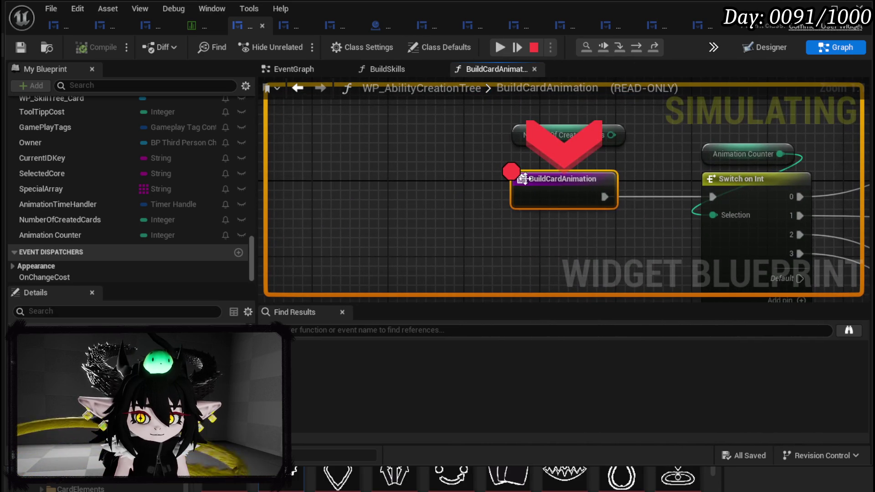
right_click(524, 179)
click(565, 242)
click(504, 48)
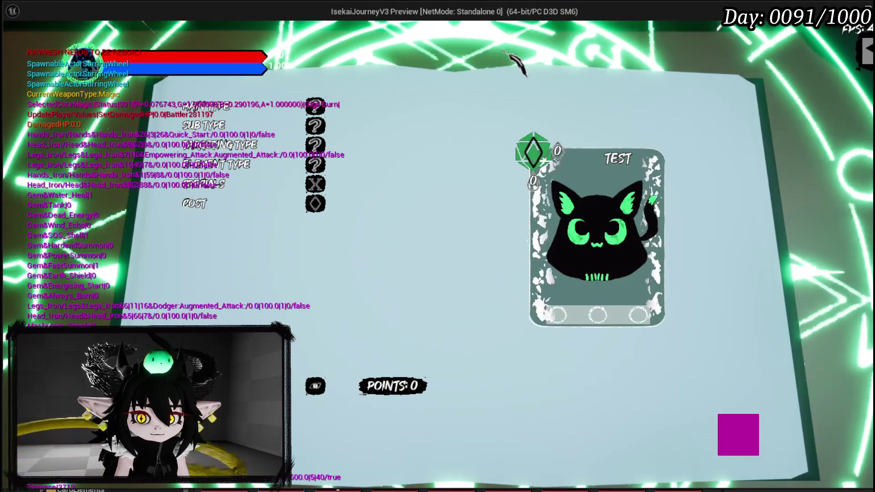
Confirm creating the Test skill x10, watch the cards spawn, and end Play In Editor.
click(319, 387)
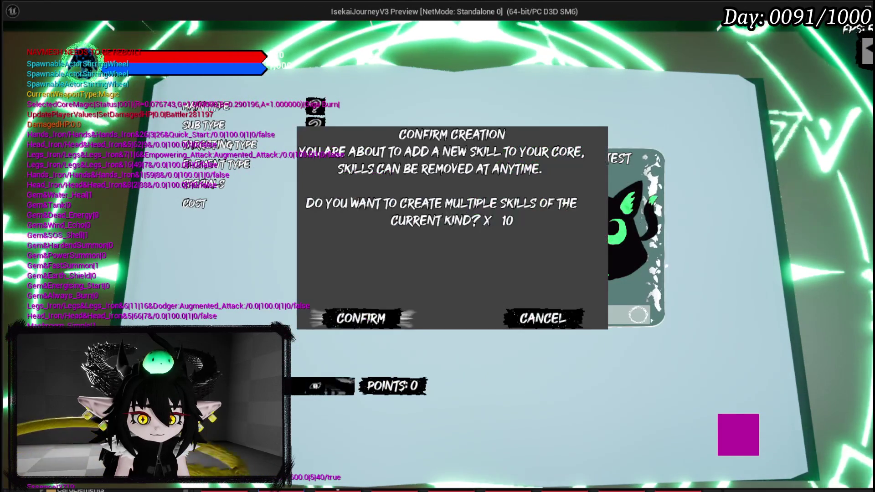
click(361, 319)
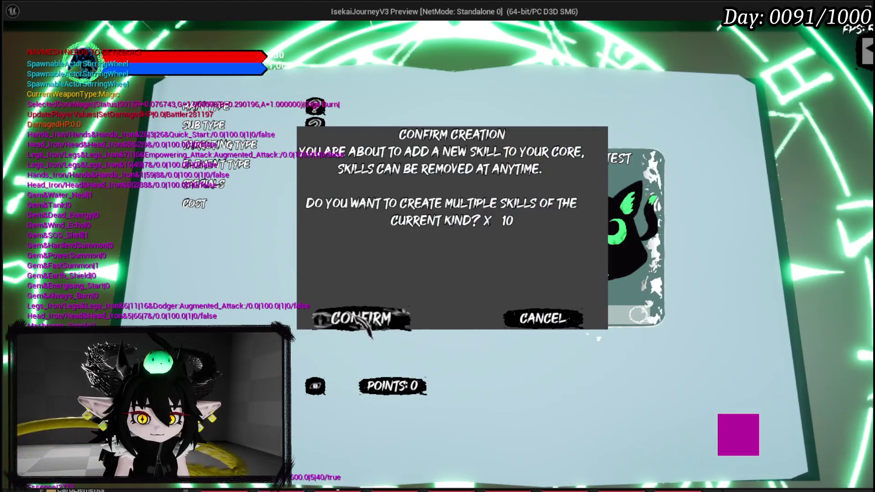
click(363, 319)
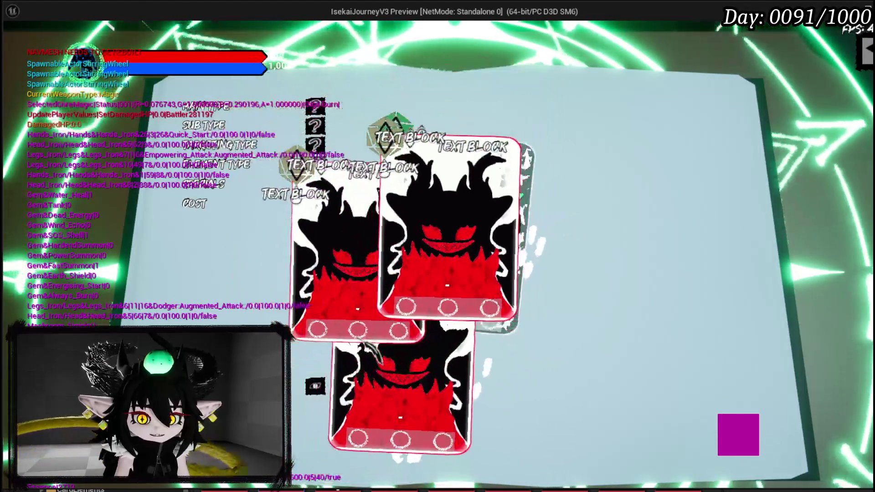
click(361, 320)
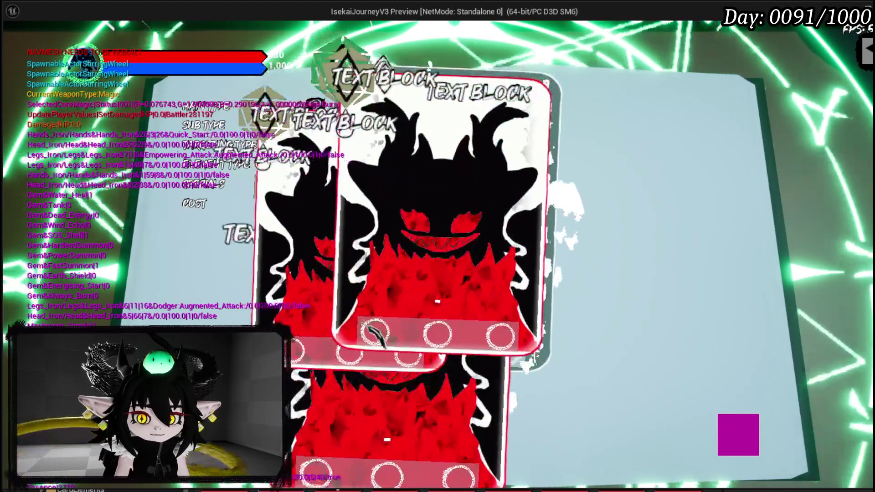
key(Escape)
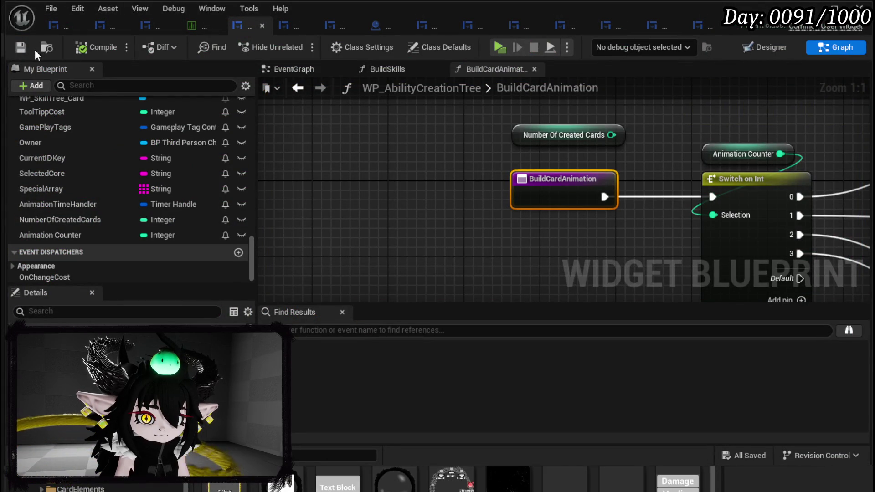
Inspect the first Play Animation node and keep its Play Mode as Forward.
scroll(430, 206, down, 3)
drag(430, 206, 324, 178)
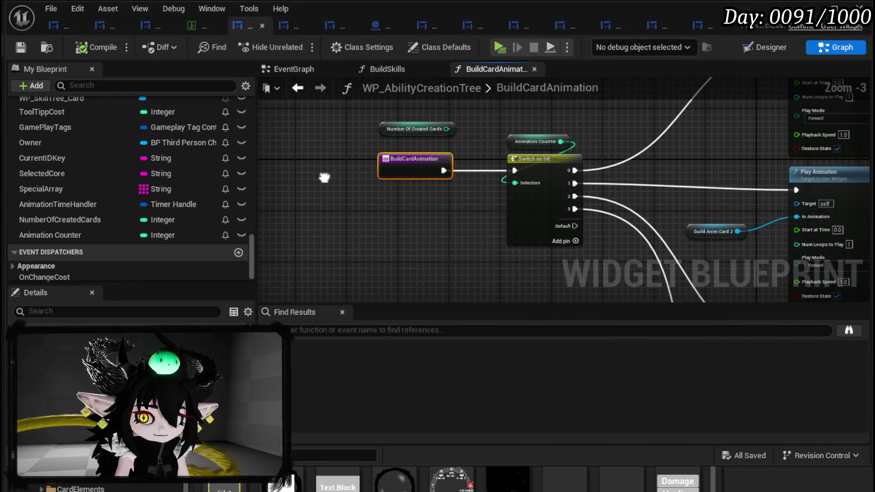
mouse_move(571, 151)
mouse_down()
mouse_move(404, 168)
mouse_move(508, 120)
mouse_up()
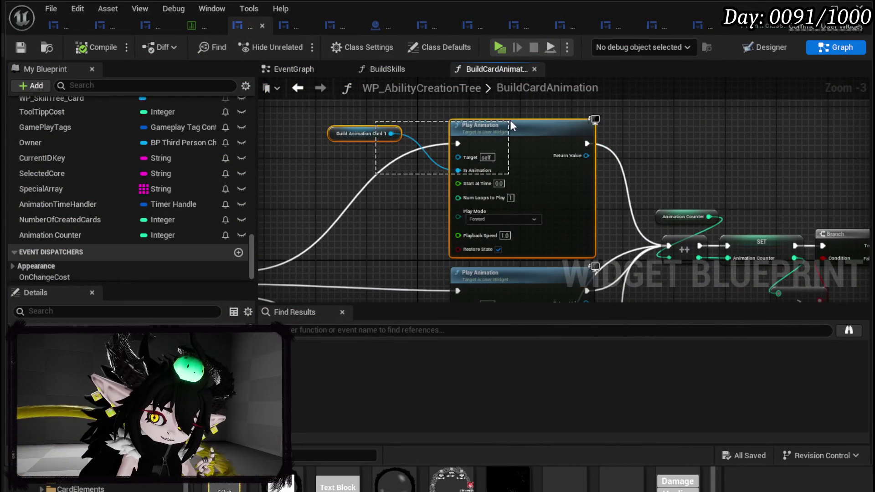
mouse_move(389, 210)
mouse_down()
mouse_move(374, 165)
mouse_move(387, 214)
mouse_move(381, 245)
mouse_up()
scroll(396, 180, up, 2)
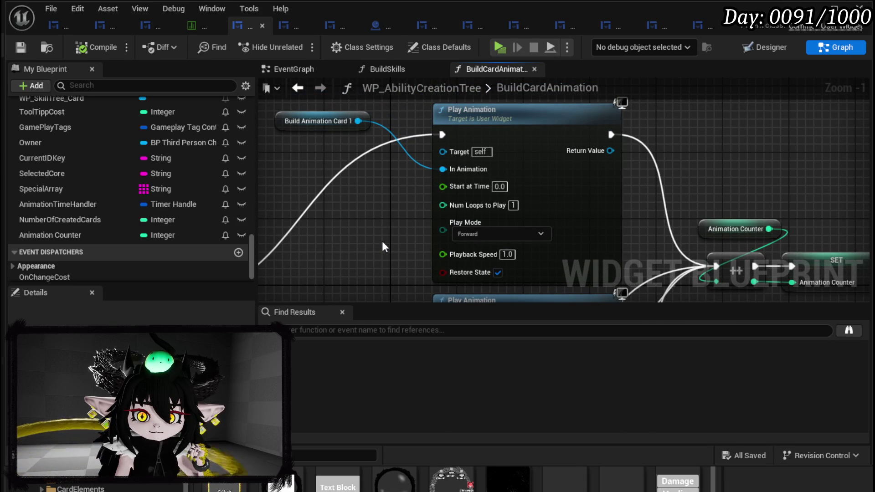
click(475, 233)
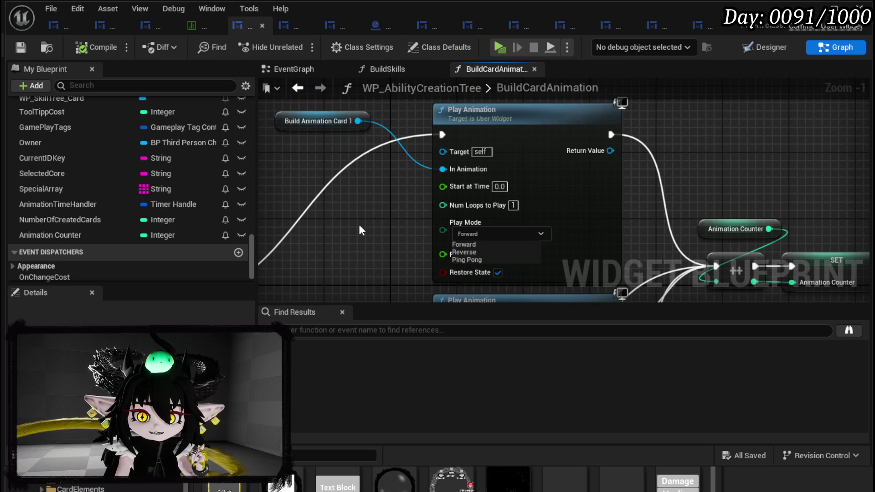
click(370, 236)
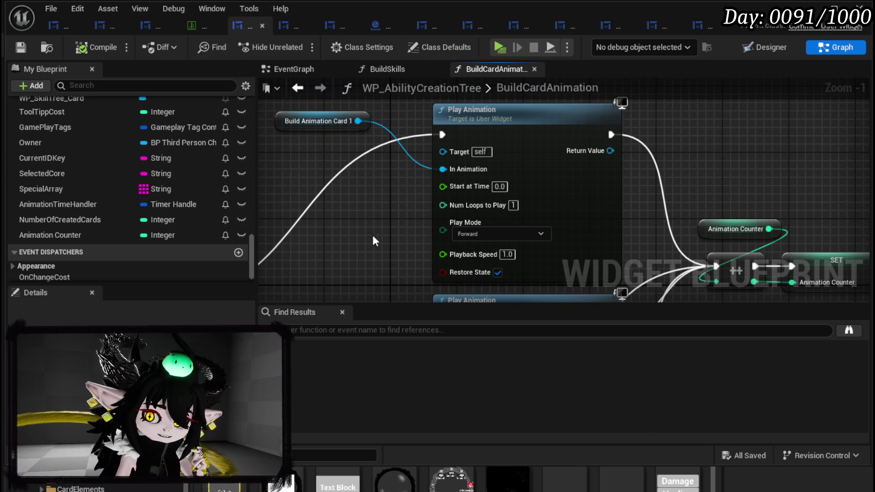
Move the BuildCardAnimation entry and Switch on Int nodes left and save the blueprint.
drag(377, 235, 373, 177)
scroll(435, 141, down, 2)
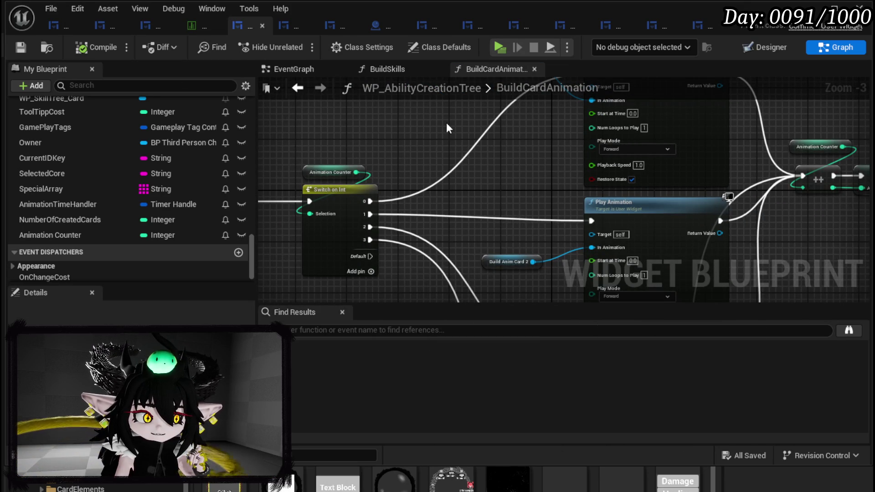
mouse_move(446, 122)
mouse_down()
mouse_move(524, 136)
mouse_move(528, 152)
mouse_move(567, 145)
mouse_up()
drag(325, 231, 461, 151)
drag(488, 189, 444, 196)
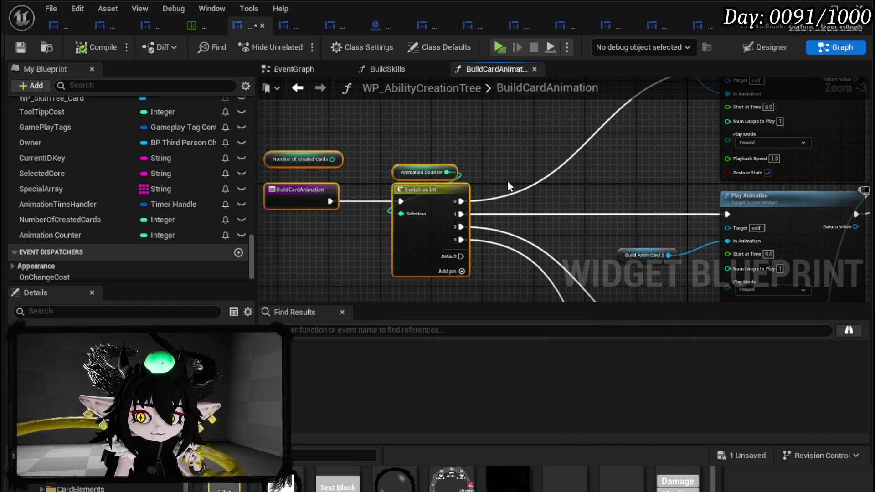
key(ctrl+s)
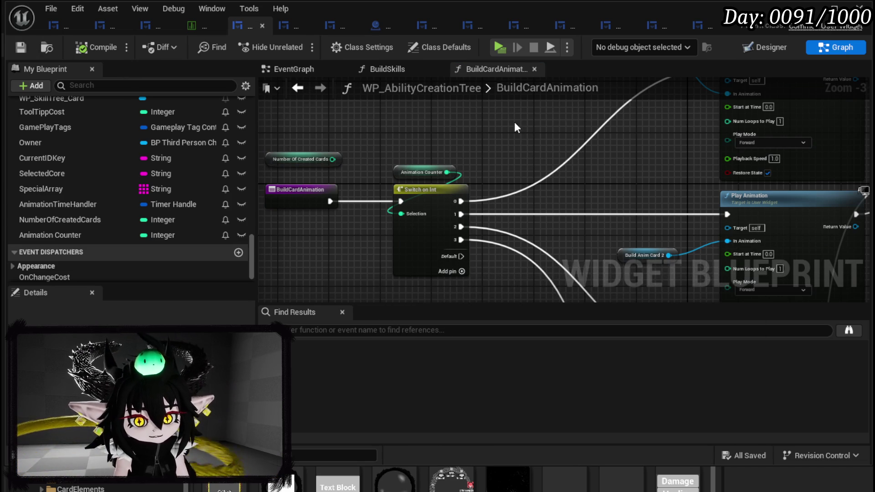
From the EventGraph, look over the CancelConfirmation and BuildCardAnimation function graphs.
click(299, 69)
scroll(144, 147, up, 10)
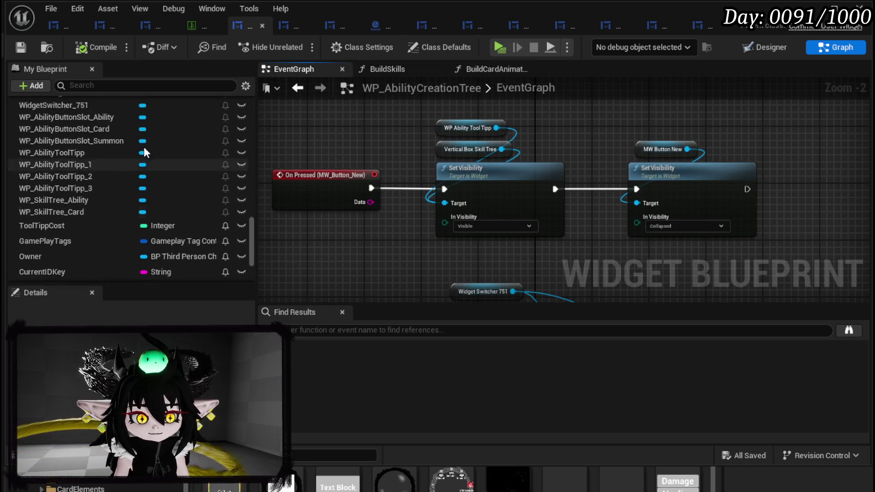
scroll(144, 152, up, 2)
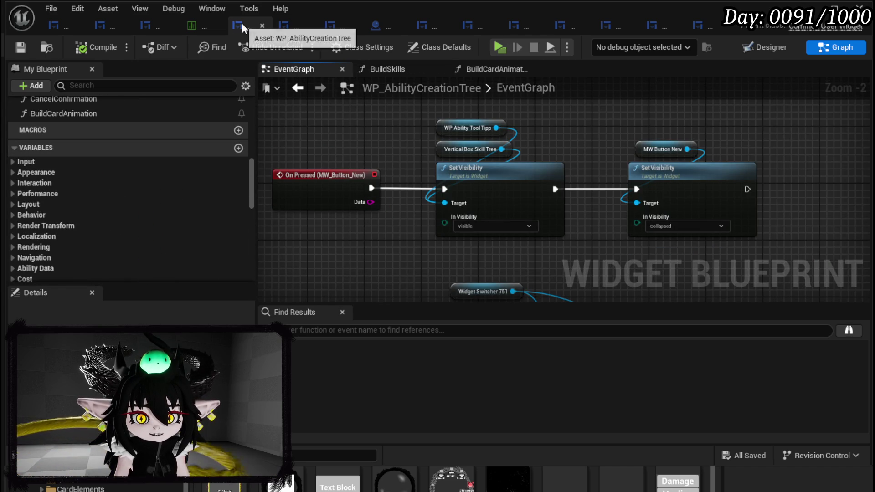
scroll(136, 139, up, 5)
double_click(76, 176)
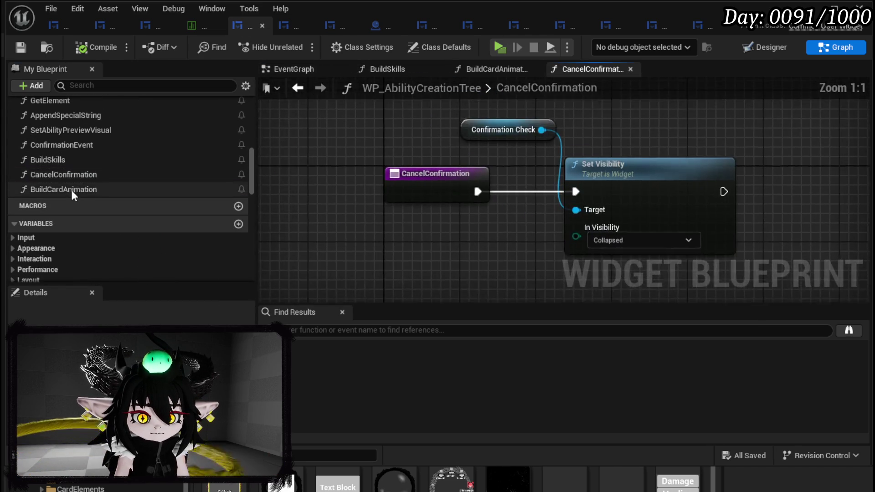
double_click(71, 189)
Switch to the Designer and select WP_AbilityToolTipp_1 at position 0,0.
click(764, 47)
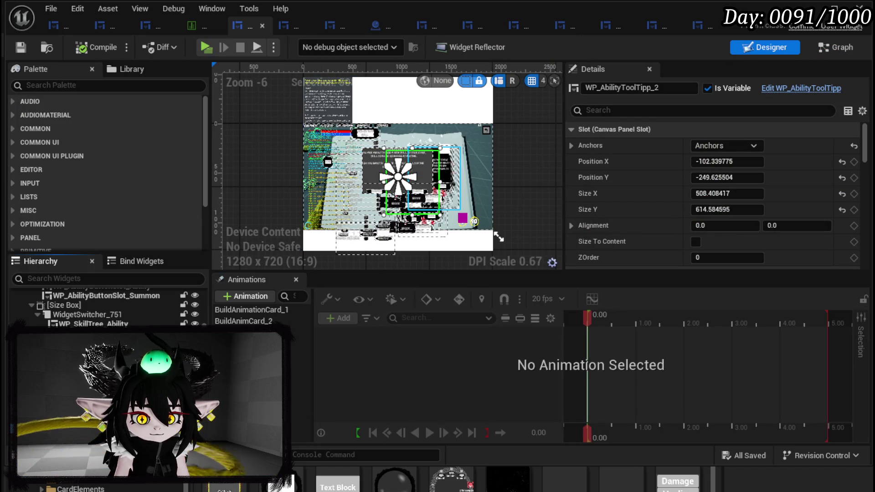
click(437, 221)
scroll(437, 222, up, 1)
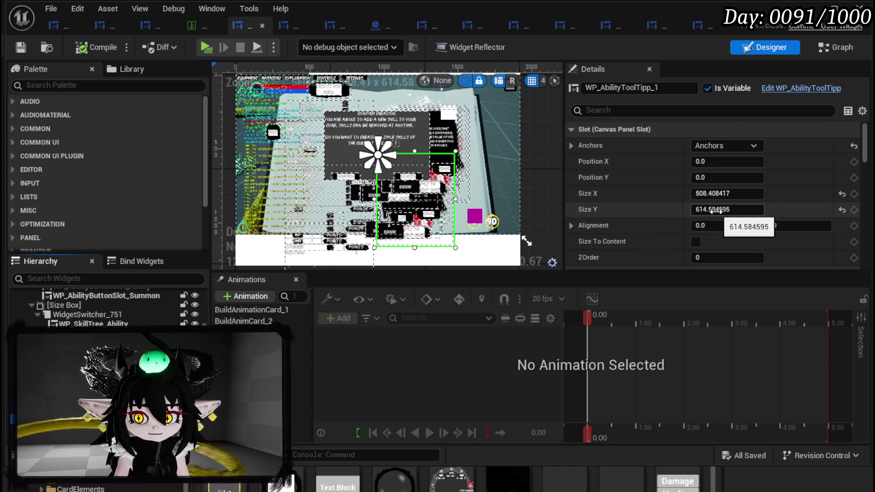
Nudge WP_AbilityToolTipp_1's Y to about 3.66 and move WP_AbilityToolTipp_2 to X 48.42.
mouse_move(718, 177)
mouse_down()
mouse_move(738, 178)
mouse_move(724, 178)
mouse_up()
drag(718, 162, 752, 161)
click(392, 137)
mouse_move(716, 161)
mouse_down()
mouse_move(748, 161)
mouse_move(716, 173)
mouse_up()
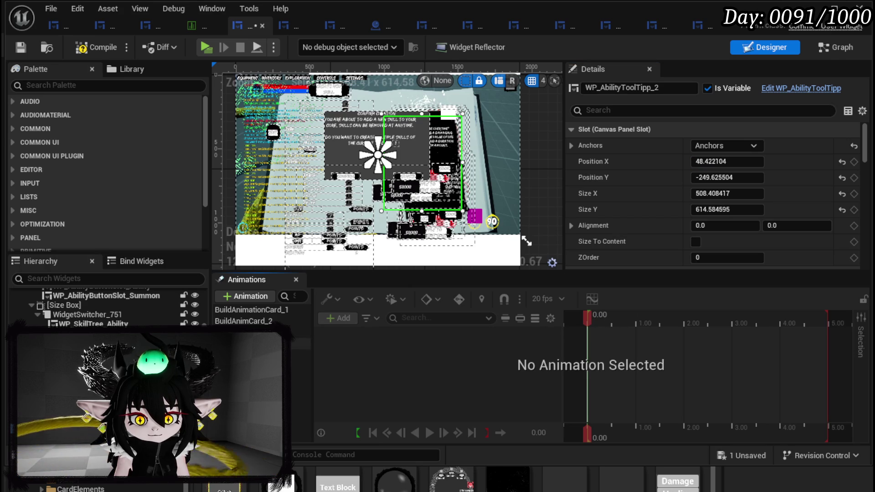
Scrub partway through BuildAnimCard_2, then bring up BuildAnimationCard_1.
click(255, 321)
mouse_move(589, 314)
mouse_down()
mouse_move(619, 315)
mouse_move(589, 314)
mouse_move(647, 329)
mouse_up()
click(298, 344)
In BuildAnimationCard_1, select WP_AbilityToolTipp_1 and set the preview time to exactly 0.
click(294, 314)
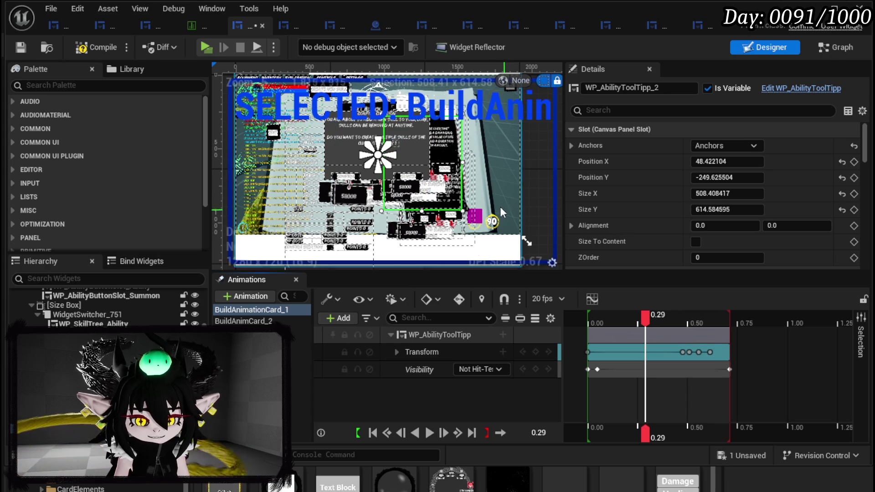
drag(633, 321, 609, 321)
click(417, 369)
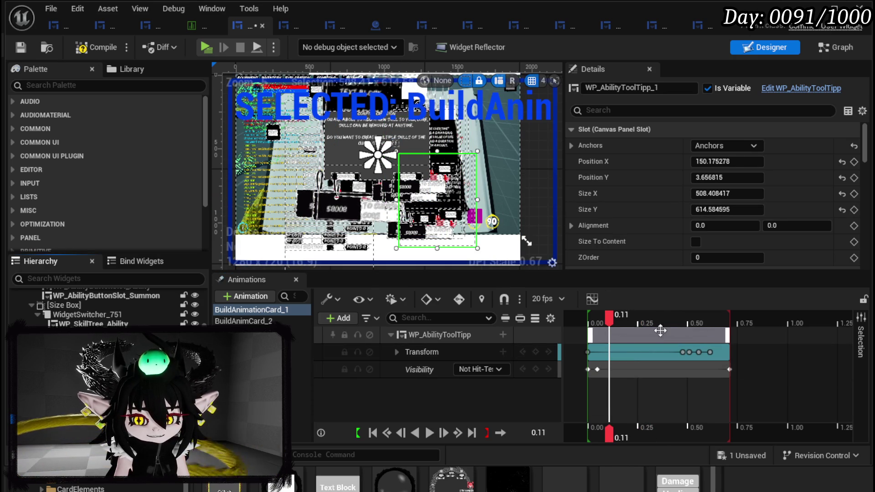
drag(609, 321, 588, 323)
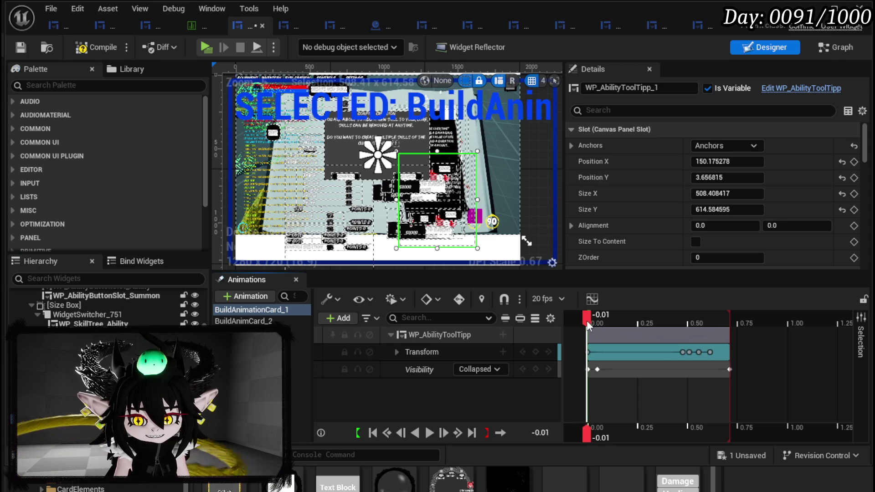
click(586, 352)
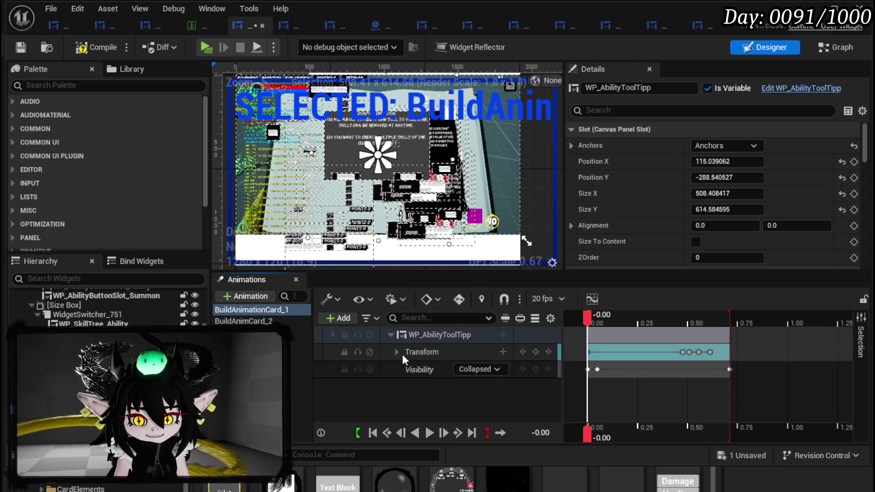
Inspect the starting Translation X, undoing a trial drag so it stays -335.0.
click(397, 352)
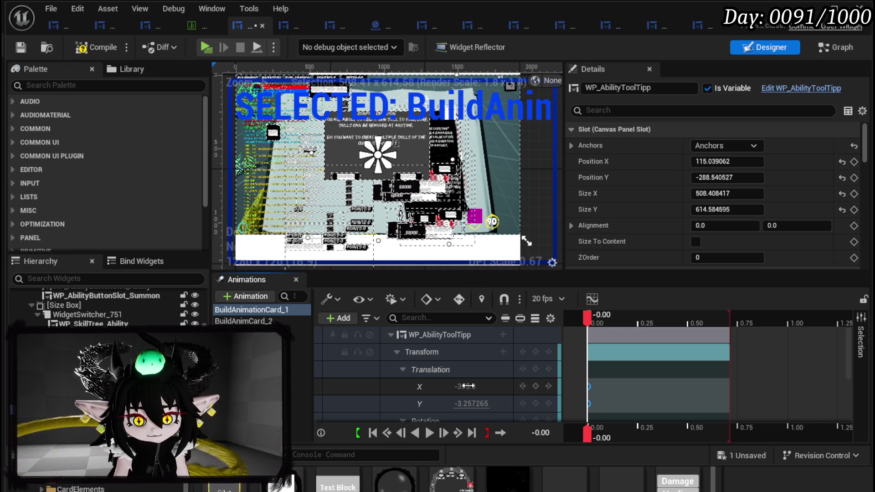
drag(467, 386, 525, 387)
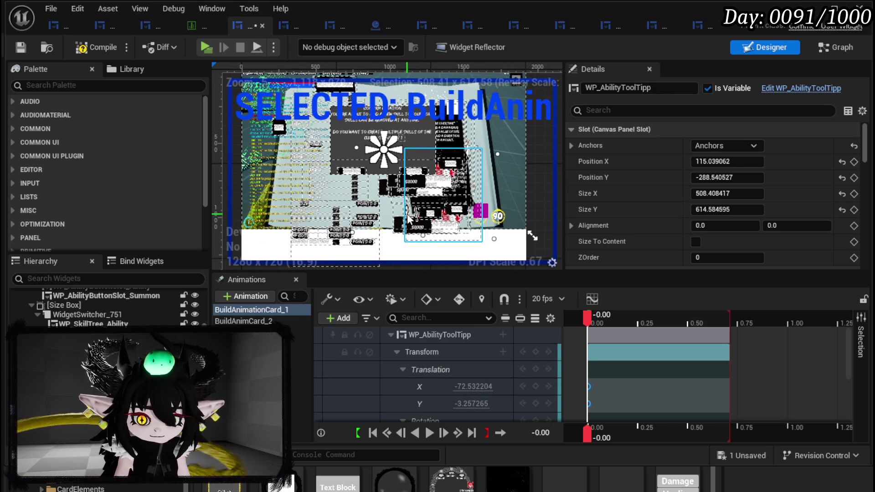
key(ctrl+z)
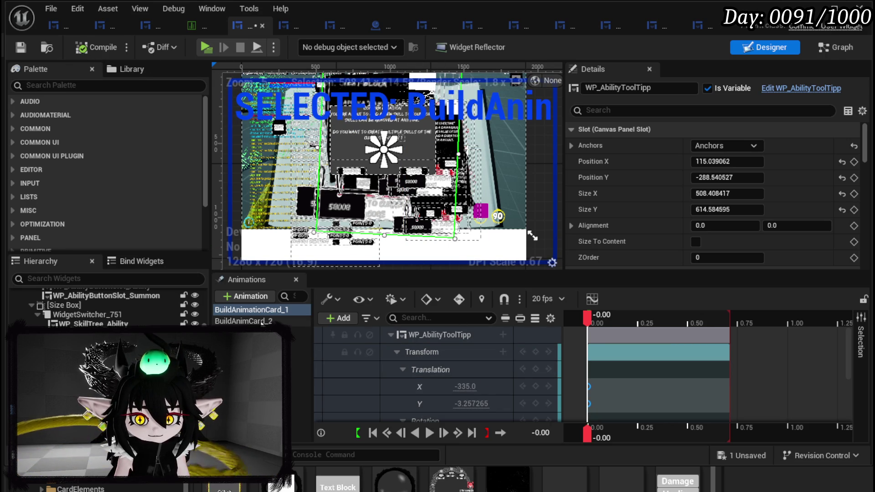
click(243, 321)
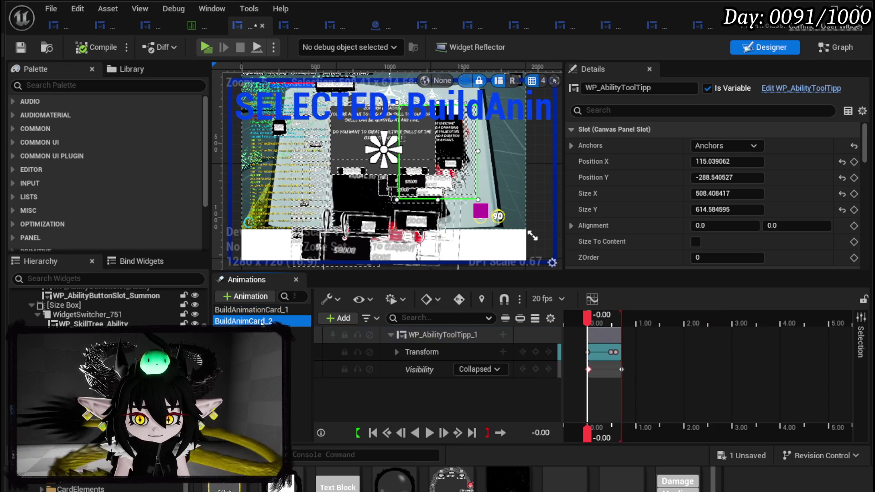
Expand WP_AbilityToolTipp_1's Translation in BuildAnimCard_2 and preview the card from its start.
click(396, 352)
click(403, 370)
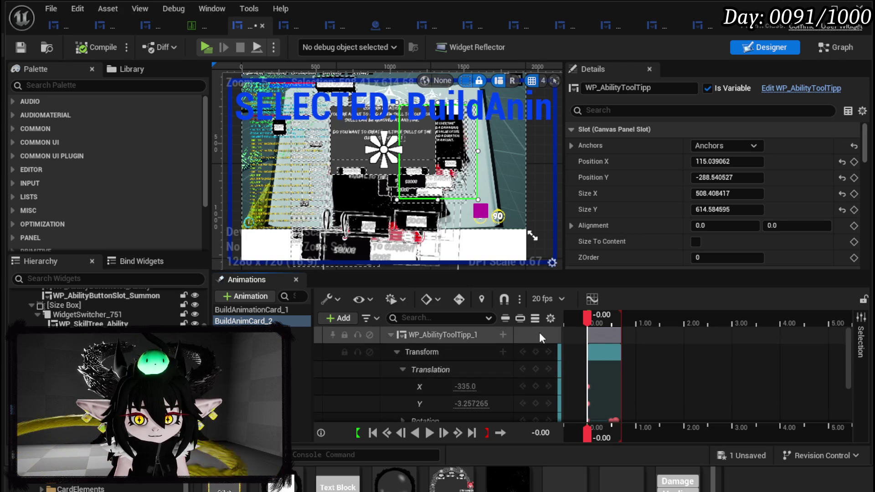
drag(589, 318, 601, 320)
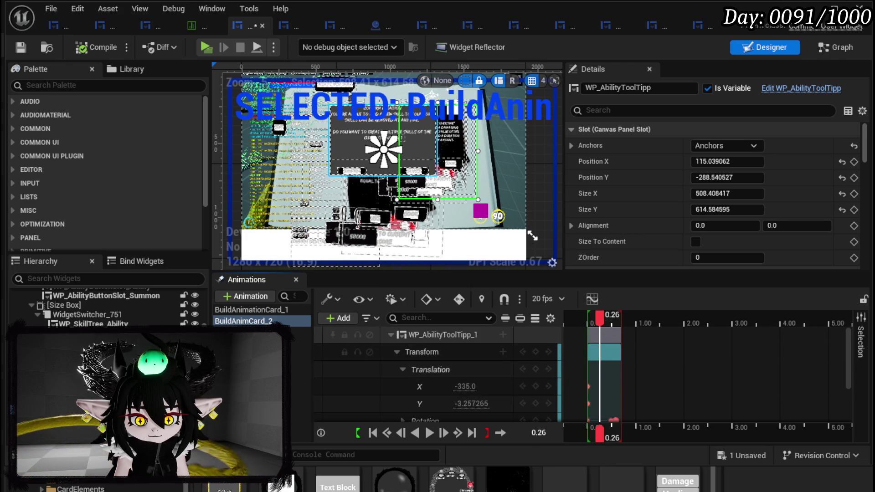
click(442, 334)
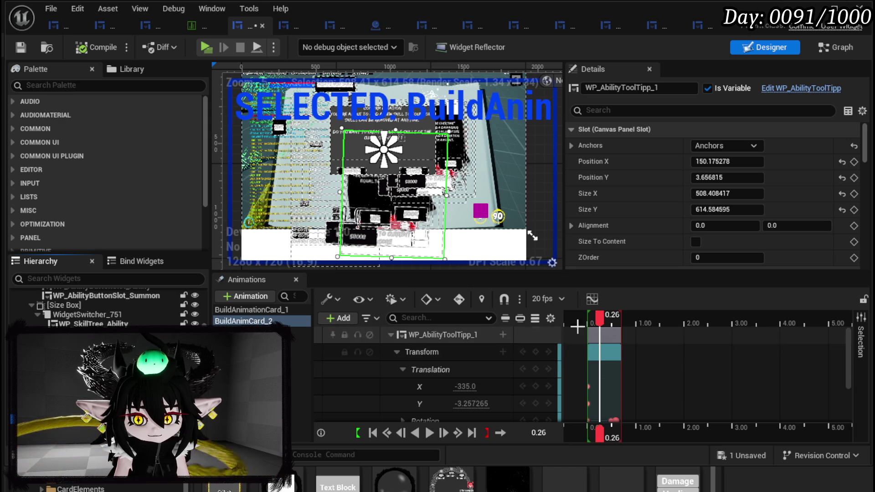
click(587, 387)
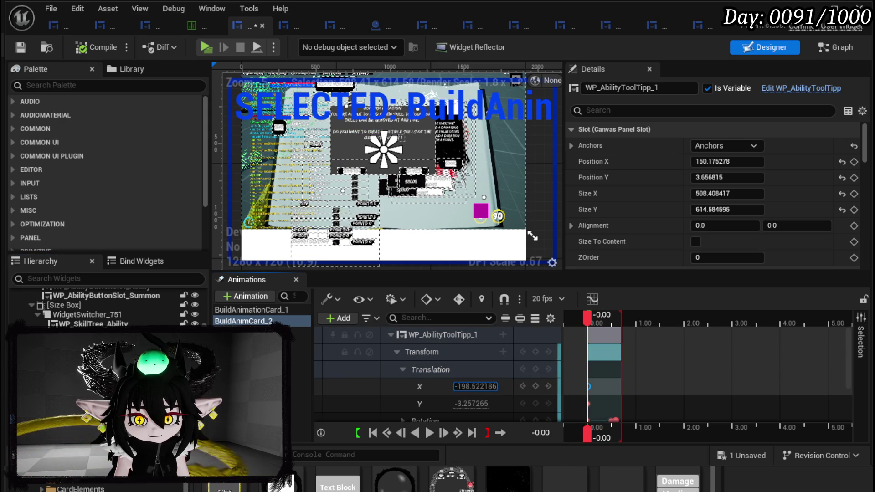
key(Escape)
drag(593, 323, 599, 323)
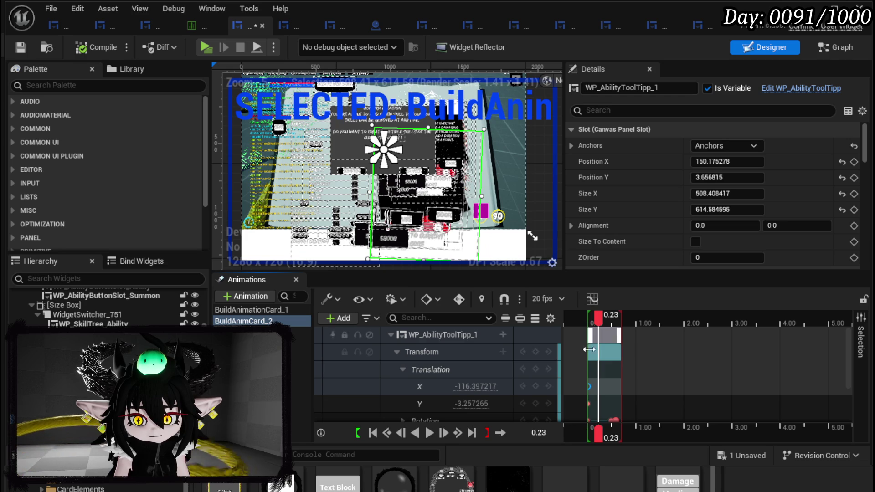
mouse_move(589, 387)
mouse_down()
mouse_move(586, 411)
mouse_move(585, 401)
mouse_up()
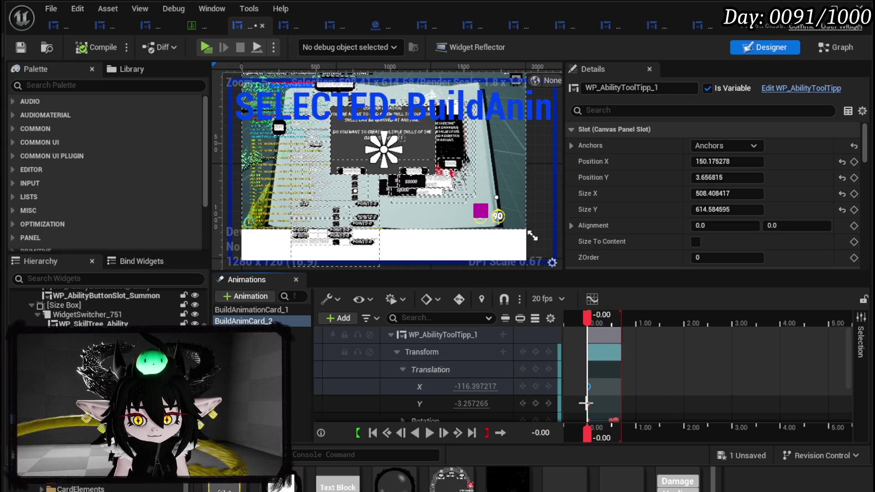
Try several starting Y offsets for the first card, previewing the animation after each.
click(588, 406)
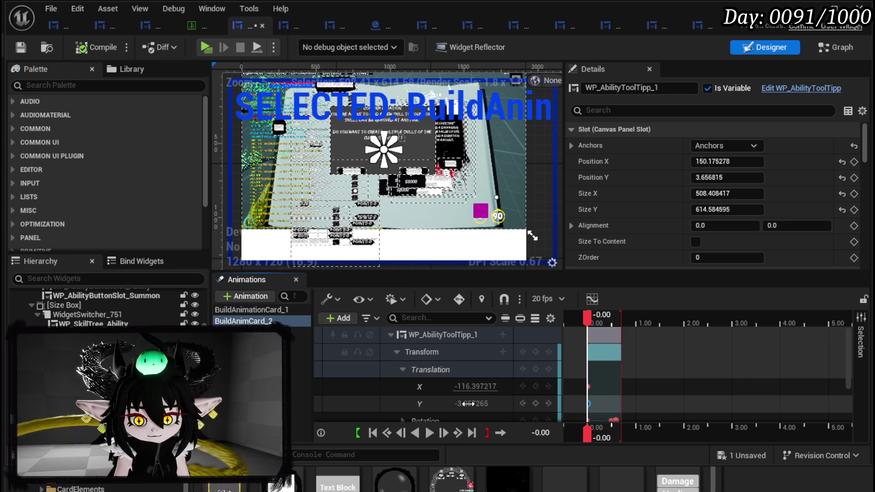
mouse_move(471, 404)
mouse_down()
mouse_move(460, 404)
mouse_move(477, 404)
mouse_up()
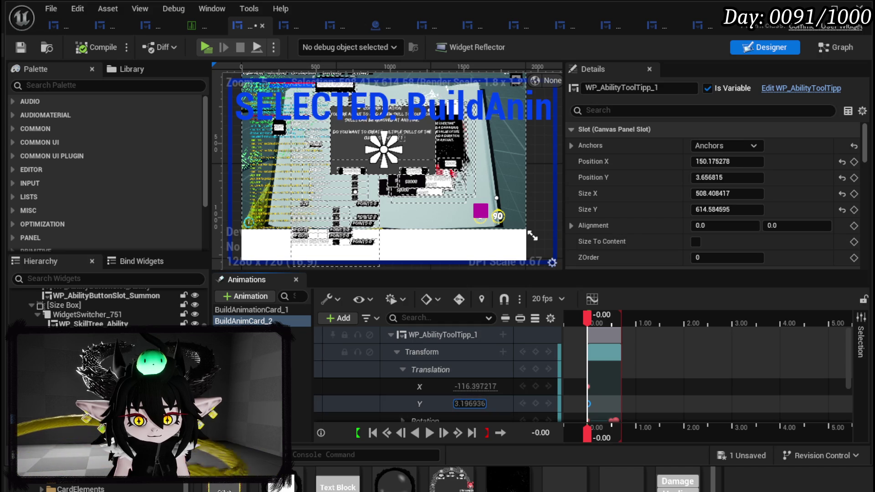
drag(589, 316, 598, 318)
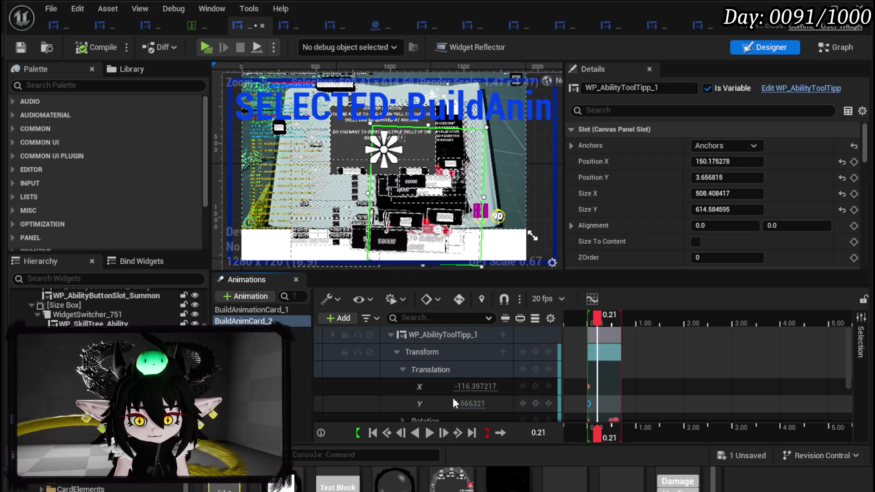
click(588, 403)
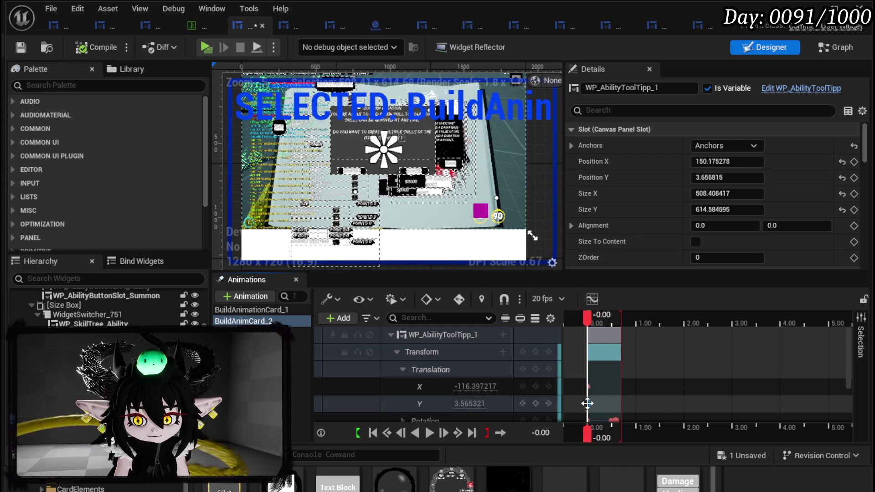
drag(471, 404, 462, 404)
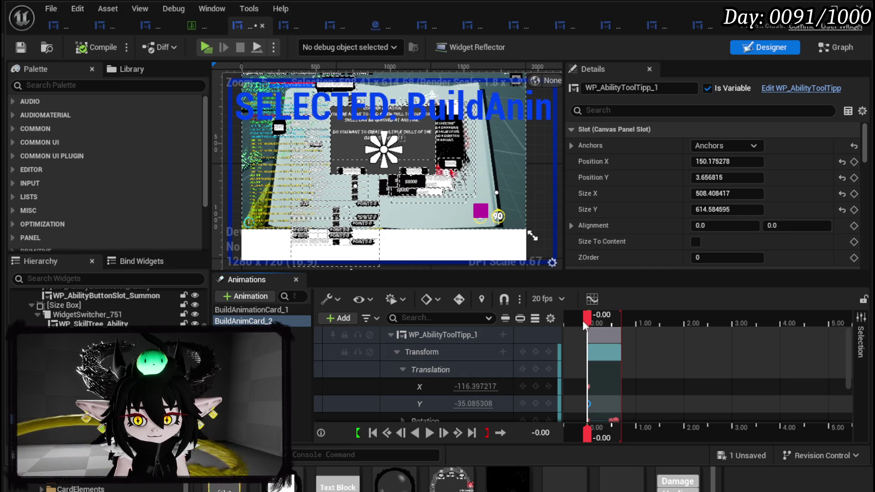
mouse_move(588, 319)
mouse_down()
mouse_move(614, 321)
mouse_move(607, 320)
mouse_up()
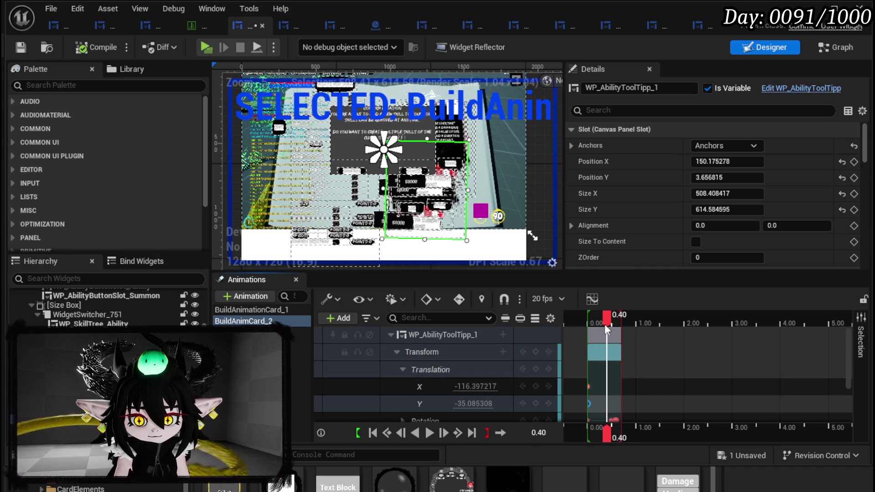
Settle the first card's starting offset at X -63.87 and Y -331.13, then preview it.
click(589, 404)
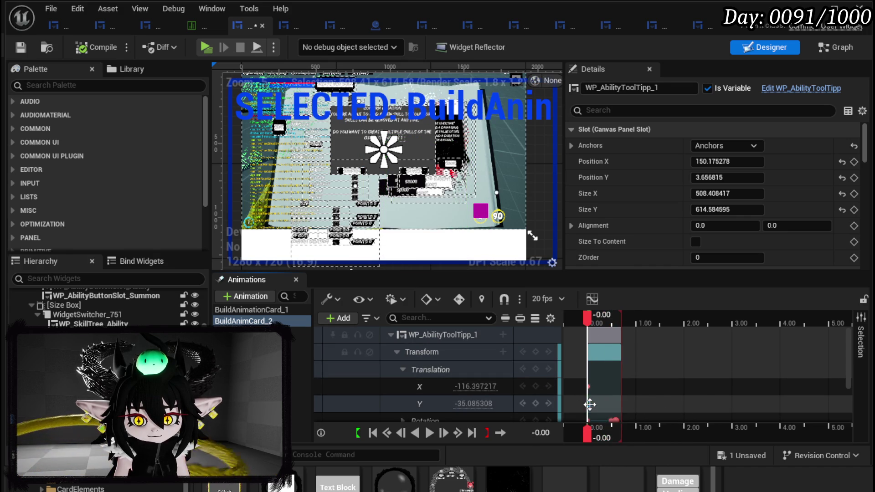
drag(476, 387, 458, 387)
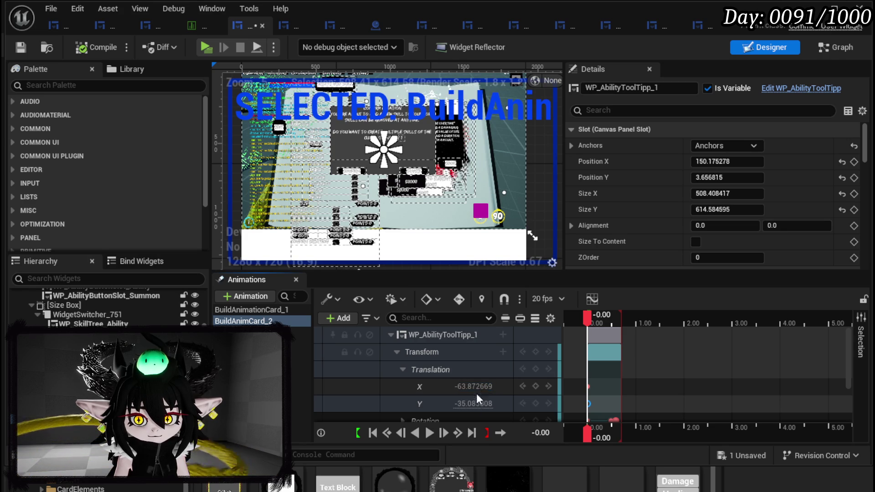
mouse_move(475, 404)
mouse_down()
mouse_move(458, 404)
mouse_move(582, 367)
mouse_up()
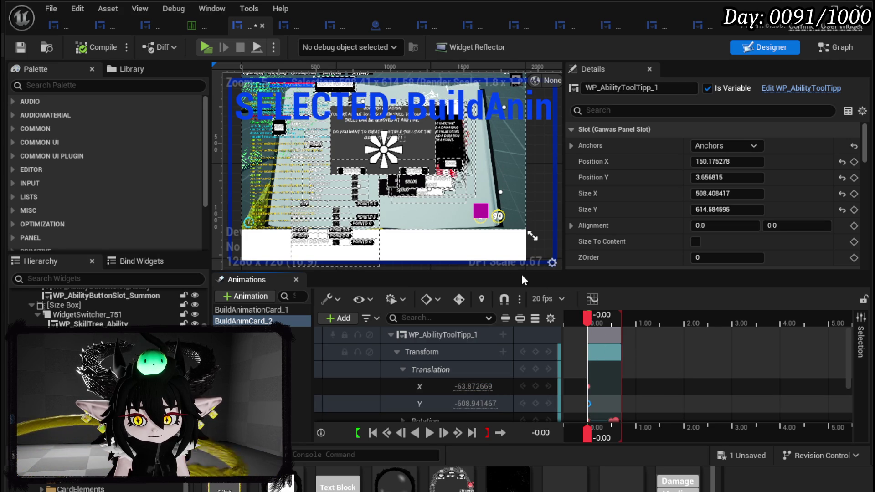
drag(586, 317, 609, 319)
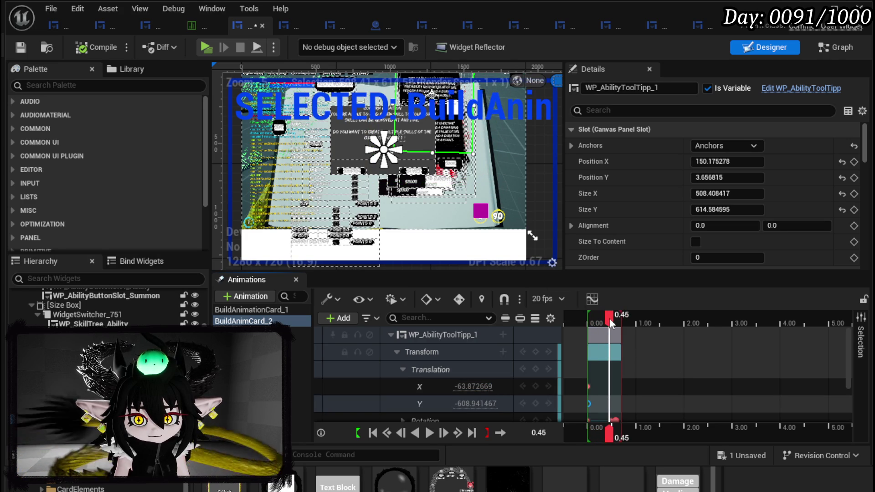
click(588, 404)
drag(476, 403, 525, 403)
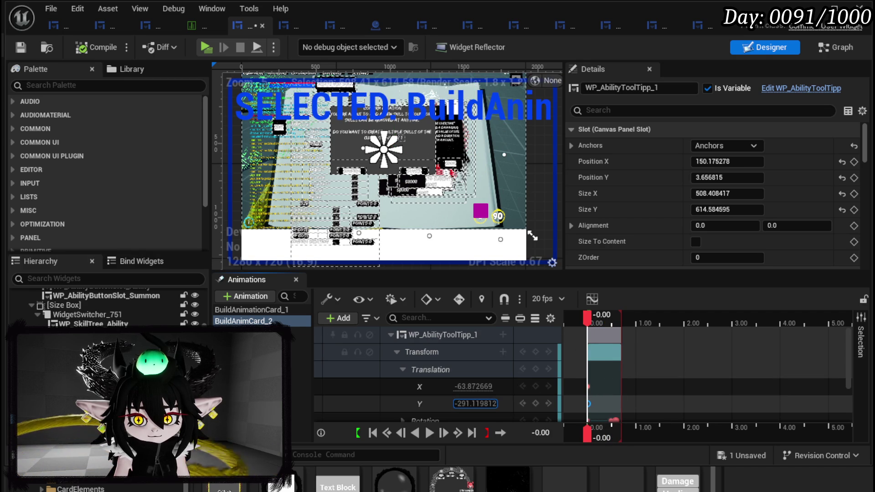
drag(467, 403, 467, 404)
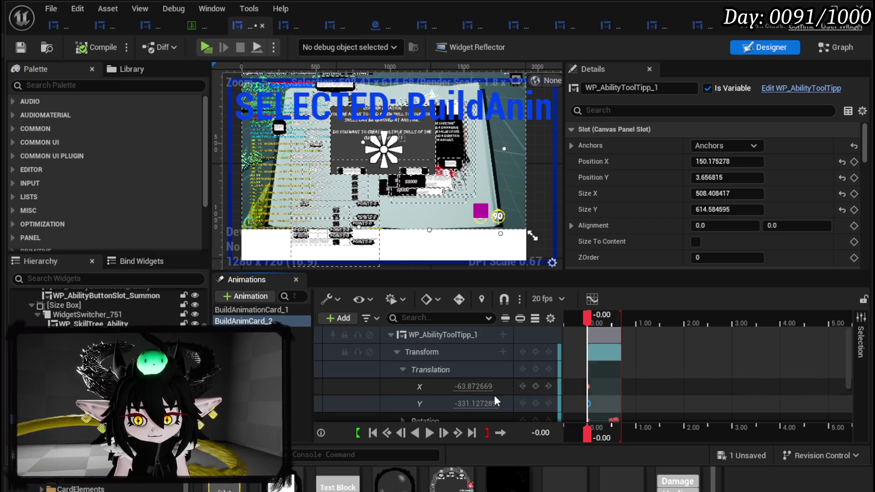
mouse_move(588, 319)
mouse_down()
mouse_move(608, 315)
mouse_move(590, 318)
mouse_up()
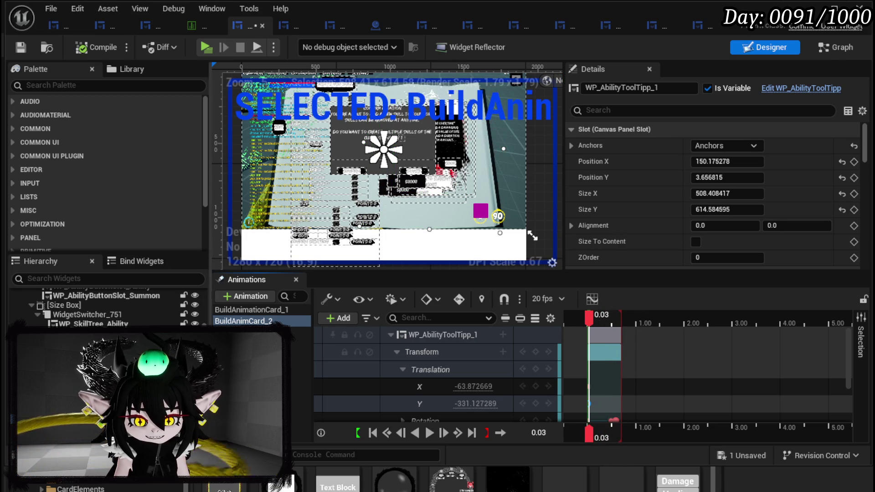
click(256, 332)
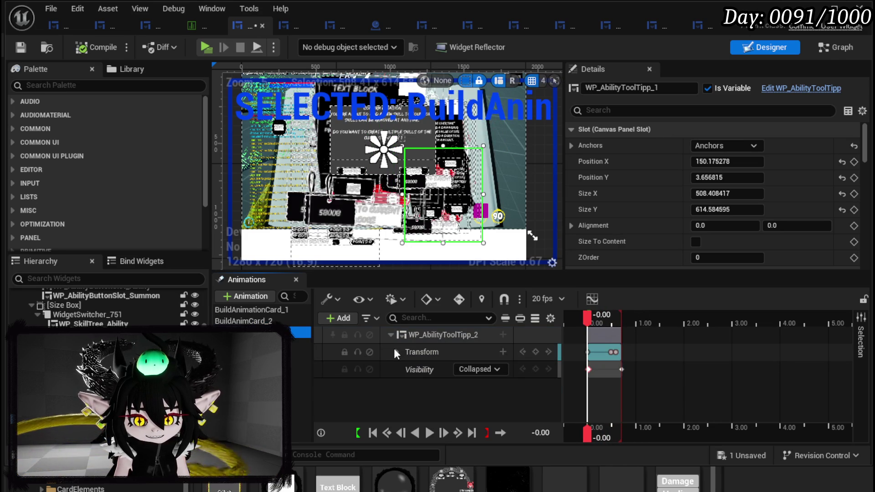
Drag WP_AbilityToolTipp_2's starting Translation X from -335 to -217.38, leaving Y at -185.88.
click(394, 351)
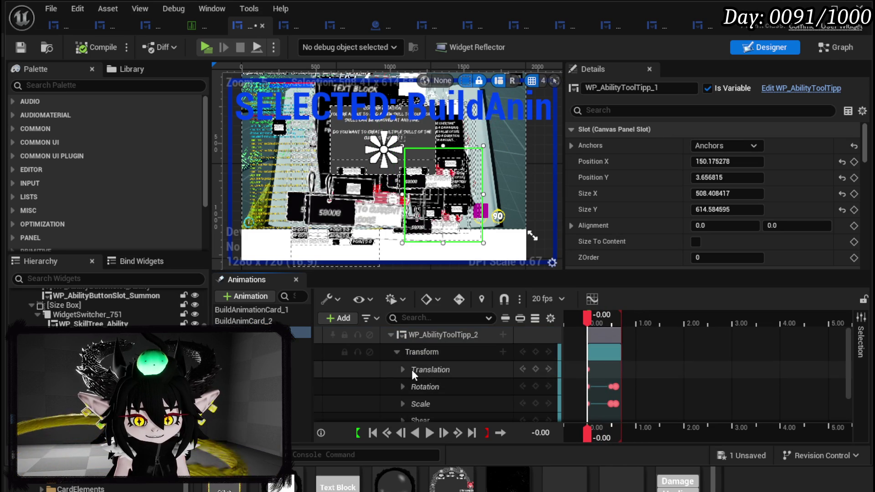
click(403, 369)
click(442, 387)
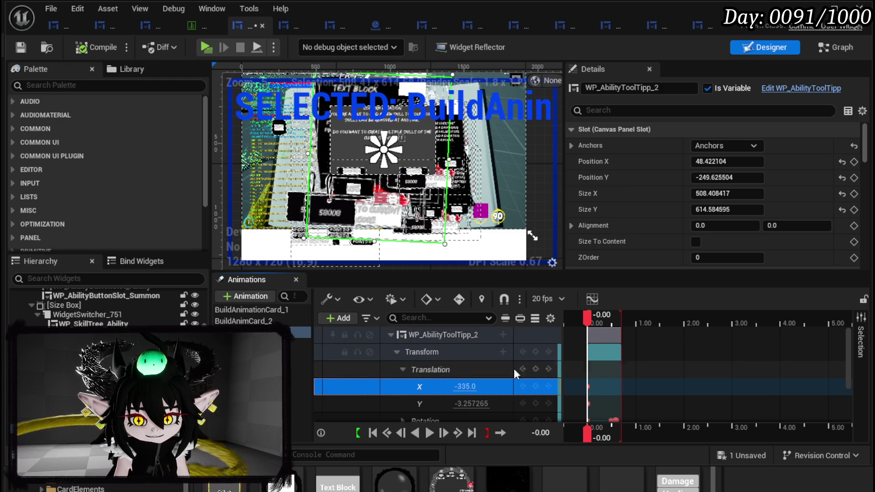
click(584, 388)
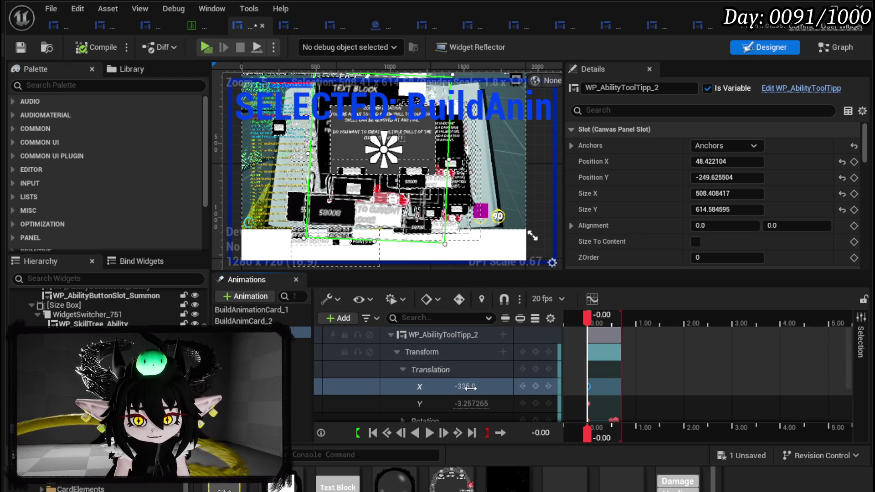
drag(471, 387, 451, 388)
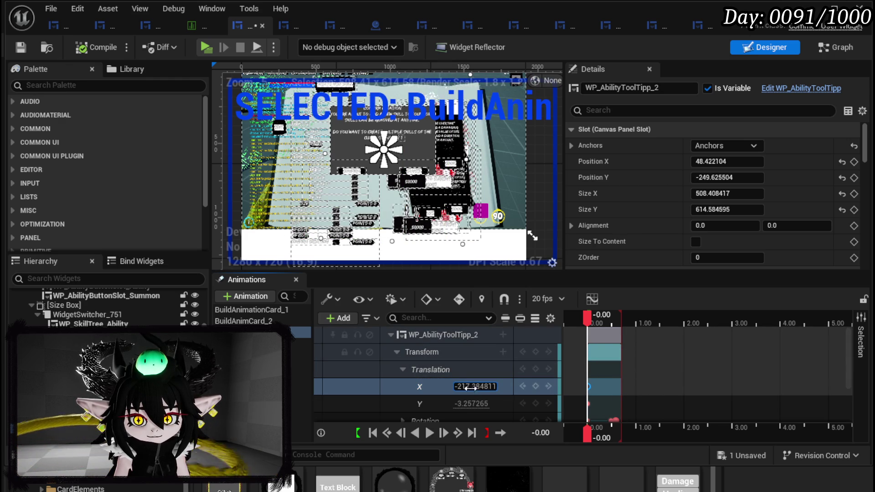
drag(470, 404, 473, 404)
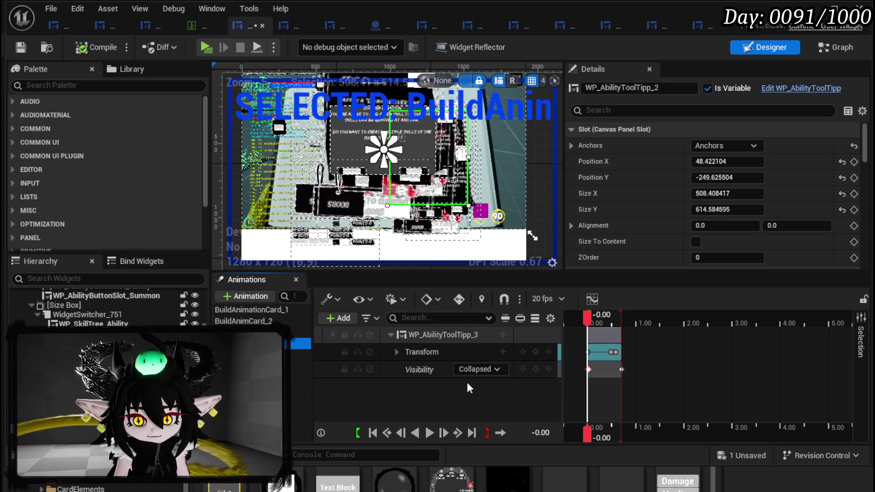
Set WP_AbilityToolTipp_3's starting translation to X -416.65, Y 71.28 and save the widget.
click(396, 352)
click(425, 370)
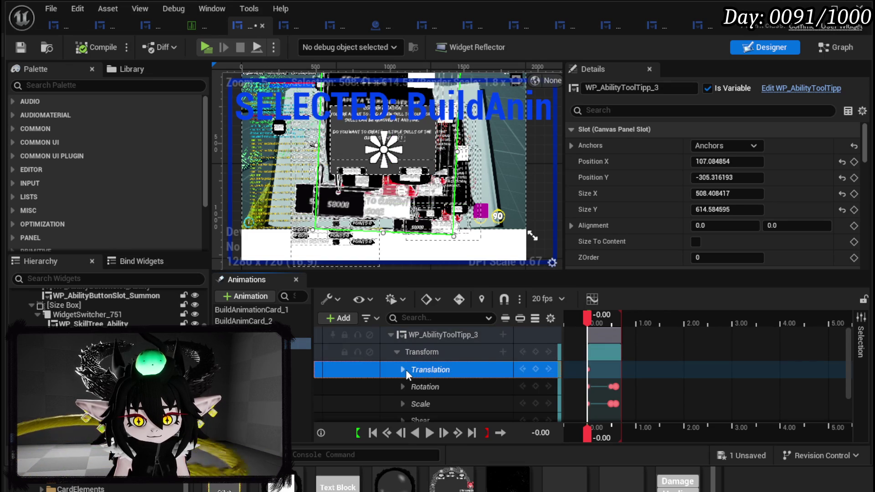
click(404, 370)
click(452, 385)
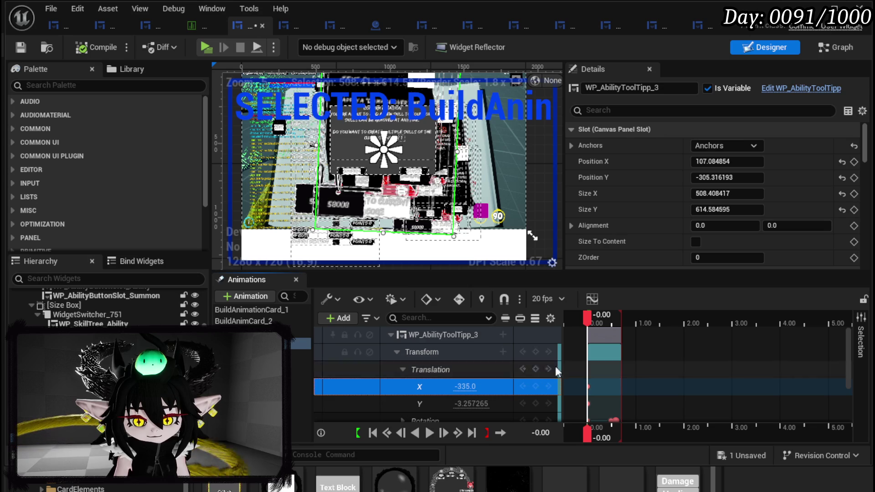
click(582, 387)
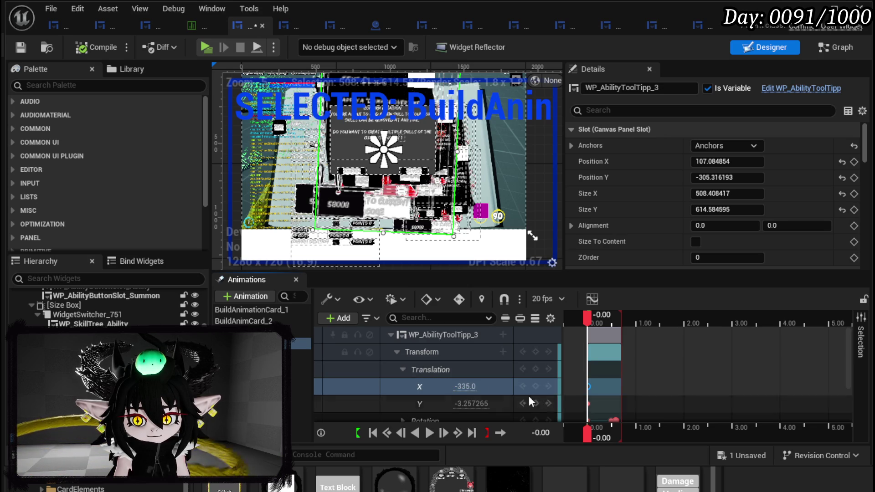
drag(465, 387, 449, 386)
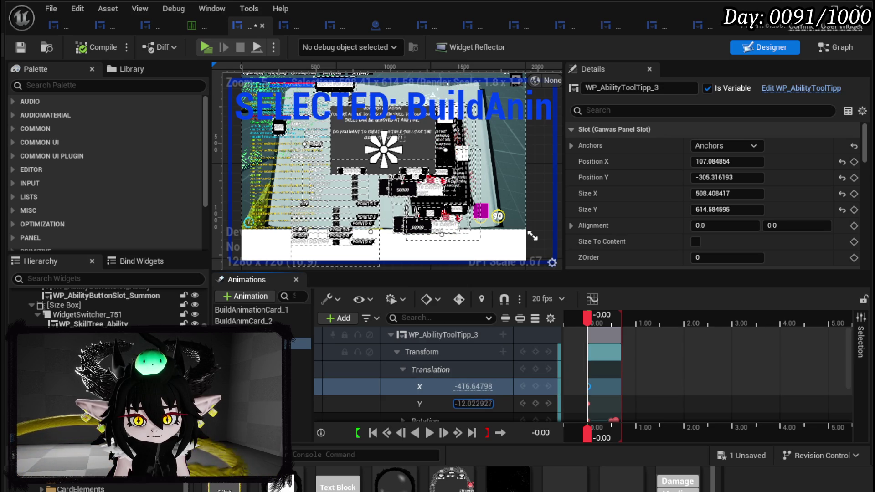
drag(471, 404, 474, 404)
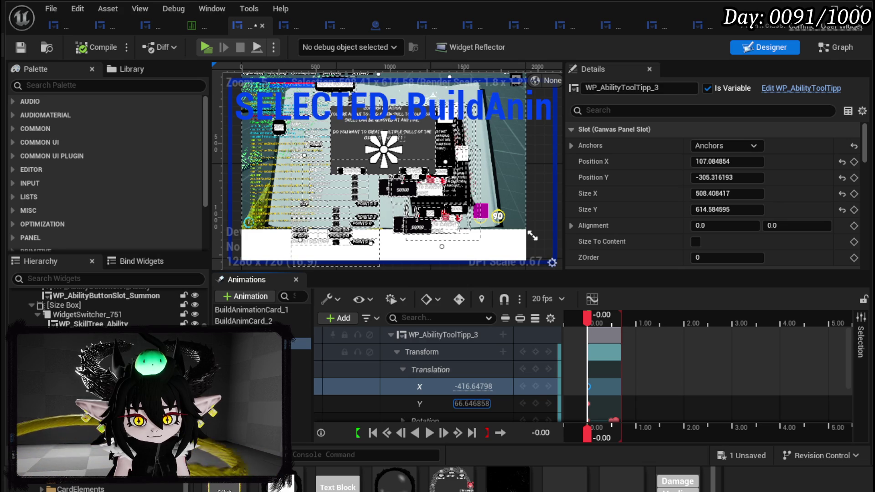
click(22, 48)
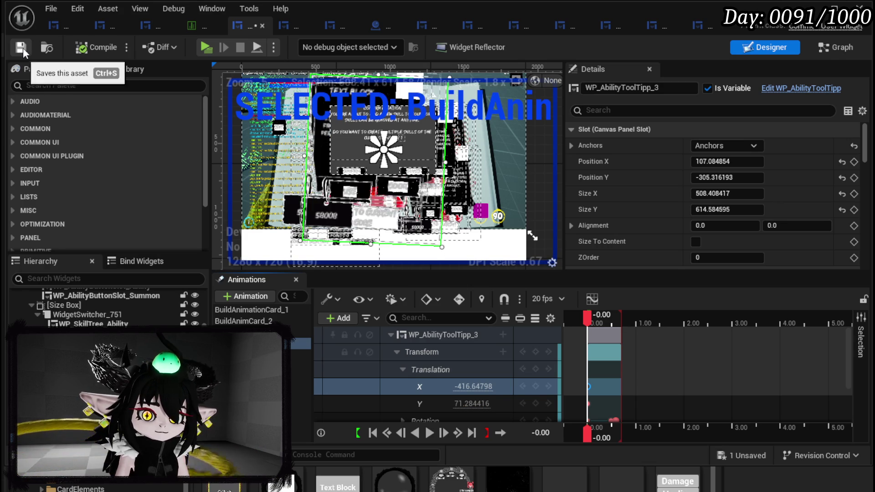
In Graph mode, open BuildSkills and pan to the 0.05 s looping timer before Build Card Animation.
click(838, 48)
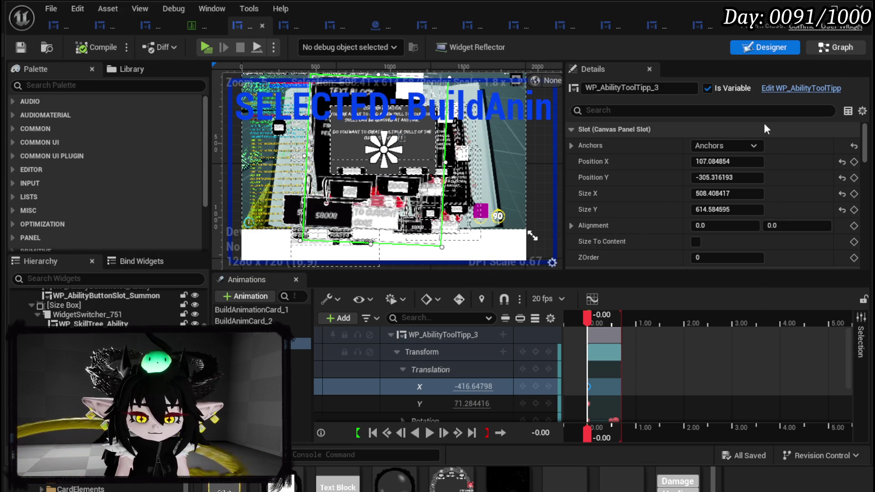
scroll(480, 251, down, 4)
scroll(108, 171, up, 15)
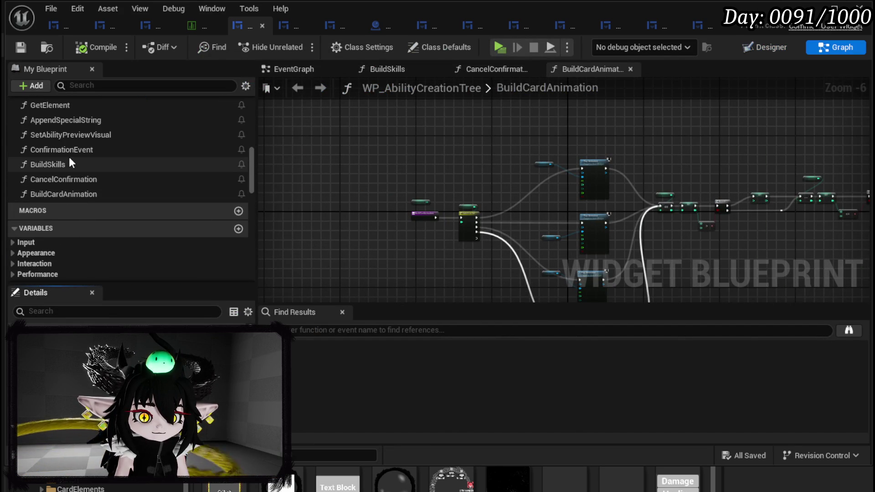
double_click(76, 184)
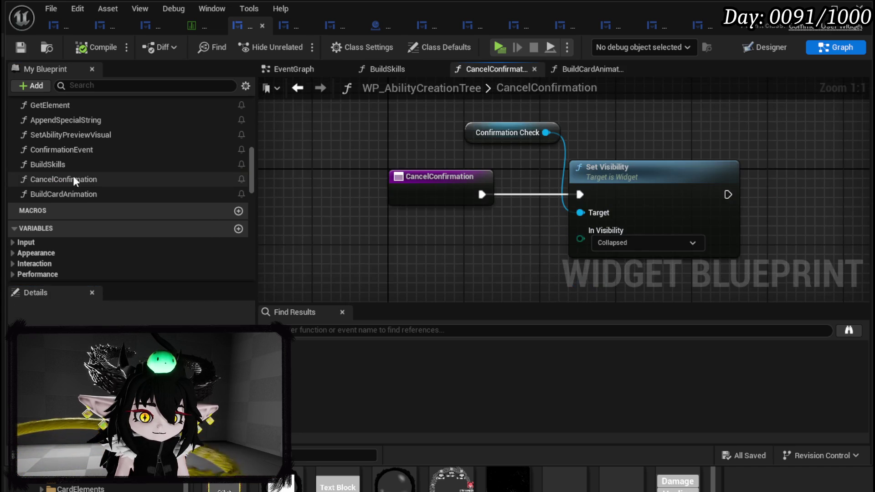
double_click(70, 166)
scroll(504, 208, down, 4)
mouse_move(441, 218)
mouse_down()
mouse_move(498, 225)
mouse_move(441, 255)
mouse_move(375, 250)
mouse_up()
Place Get nodes for WP_AbilityToolTipp_1, _2 and _3 in the BuildSkills graph.
scroll(136, 218, down, 10)
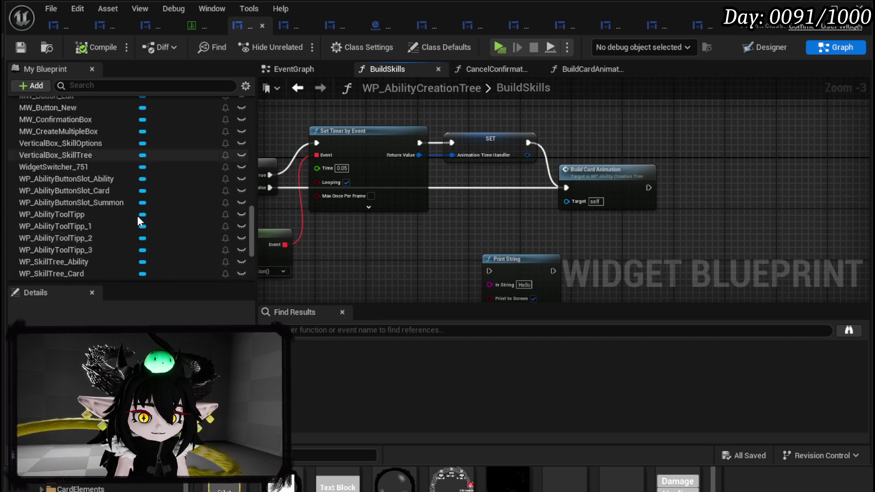
scroll(138, 217, down, 8)
scroll(139, 214, up, 5)
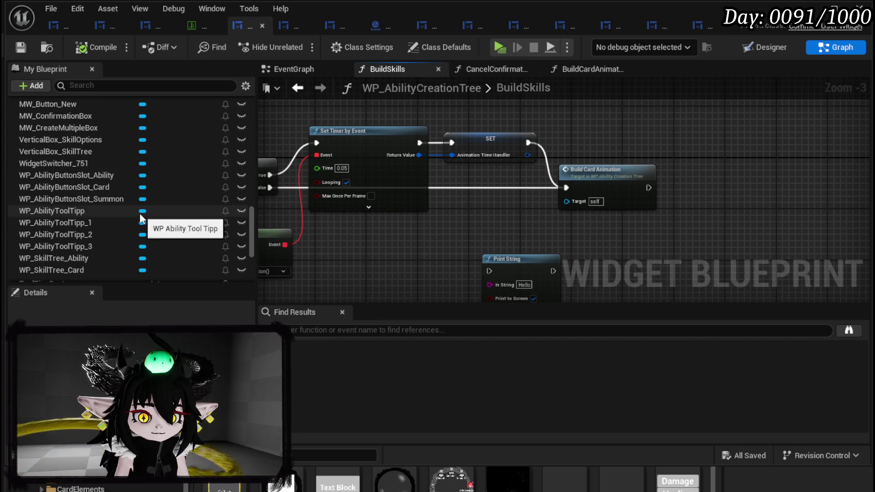
mouse_move(89, 224)
mouse_down()
mouse_move(620, 250)
mouse_move(593, 230)
mouse_up()
mouse_move(145, 234)
mouse_down()
mouse_move(249, 246)
mouse_move(593, 251)
mouse_up()
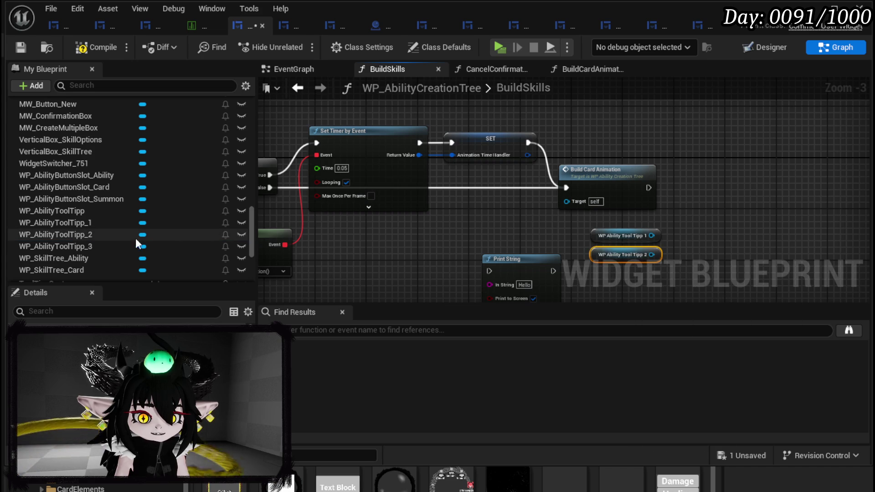
mouse_move(94, 246)
mouse_down()
mouse_move(614, 270)
mouse_move(587, 271)
mouse_up()
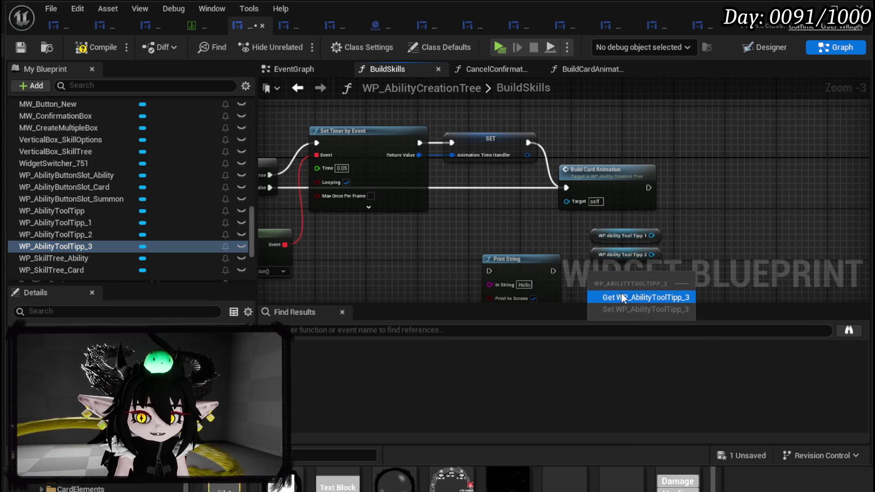
click(622, 297)
scroll(536, 245, up, 3)
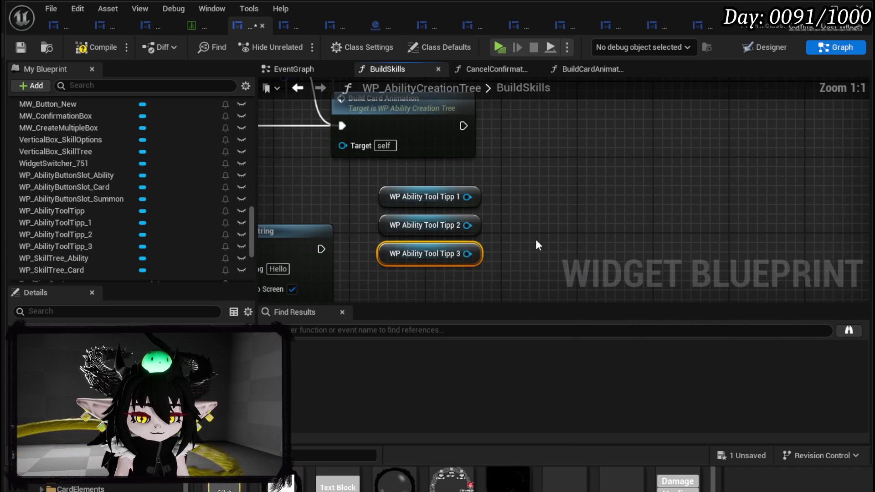
click(527, 231)
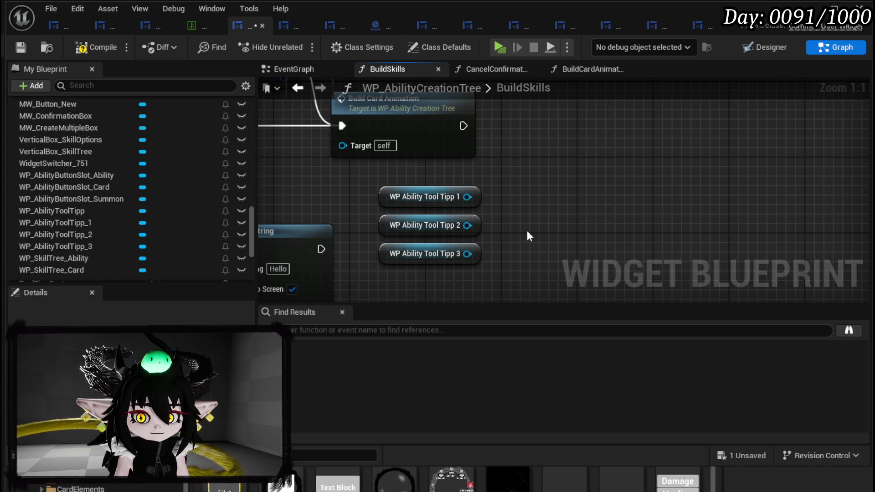
Add a Set Data call from each of the three tool tip getters.
drag(468, 197, 524, 192)
text(Set Data)
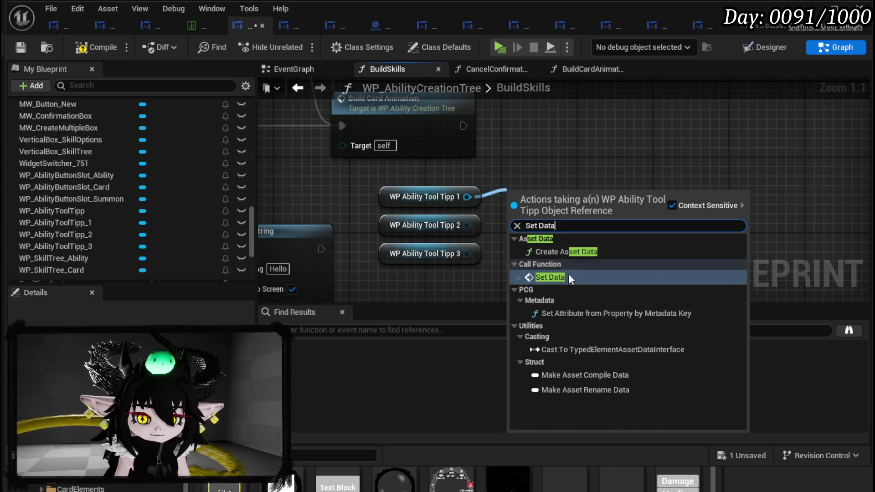
click(561, 277)
drag(467, 222, 549, 285)
text(Set Data)
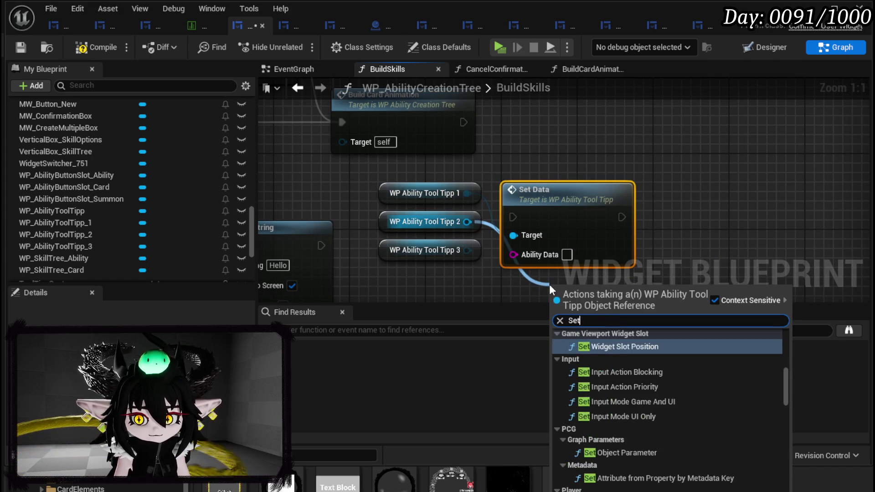
click(600, 363)
mouse_move(456, 156)
mouse_down()
mouse_move(468, 215)
mouse_move(543, 240)
mouse_move(492, 261)
mouse_up()
text(Set Data)
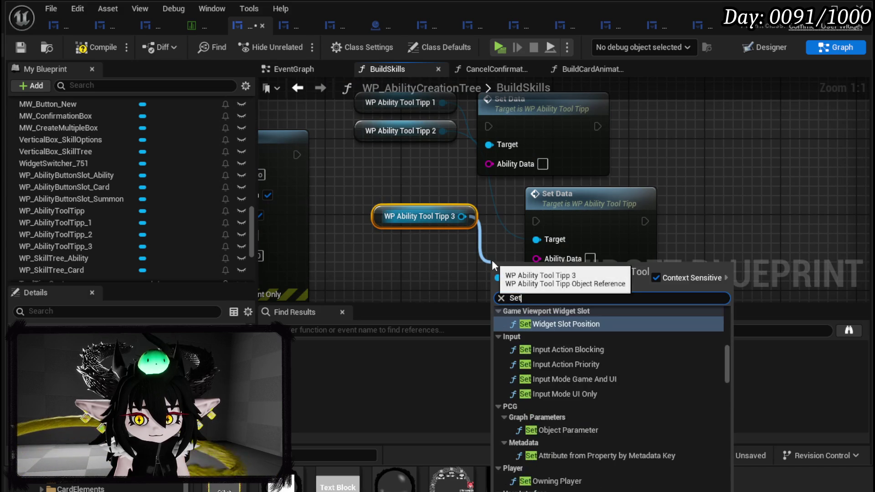
click(532, 346)
Line up the Set Data nodes and move the getters and Print String node aside.
mouse_move(569, 241)
mouse_down()
mouse_move(522, 222)
mouse_move(570, 210)
mouse_up()
click(529, 261)
key(ctrl+z)
scroll(441, 198, down, 4)
mouse_move(506, 133)
mouse_down()
mouse_move(447, 246)
mouse_move(452, 214)
mouse_up()
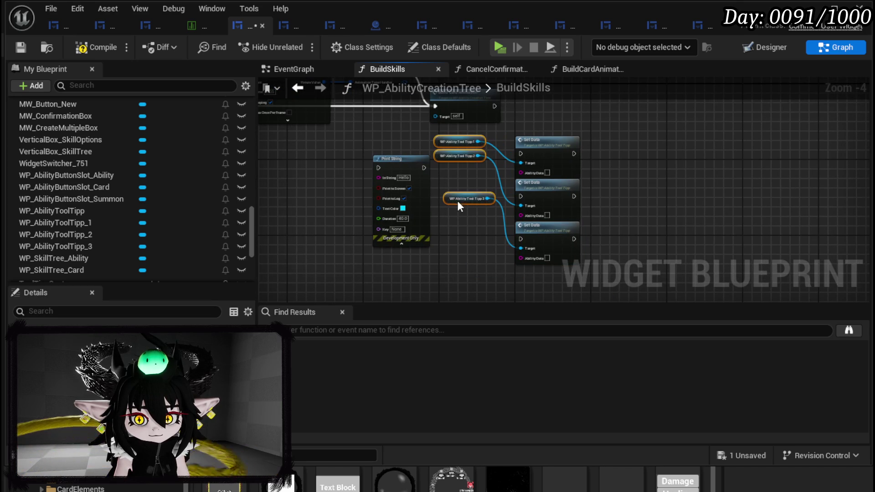
drag(381, 171, 315, 171)
mouse_move(439, 226)
mouse_down()
mouse_move(487, 134)
mouse_move(413, 159)
mouse_up()
click(383, 137)
scroll(173, 165, up, 10)
scroll(173, 165, down, 3)
scroll(103, 216, up, 5)
scroll(108, 206, down, 8)
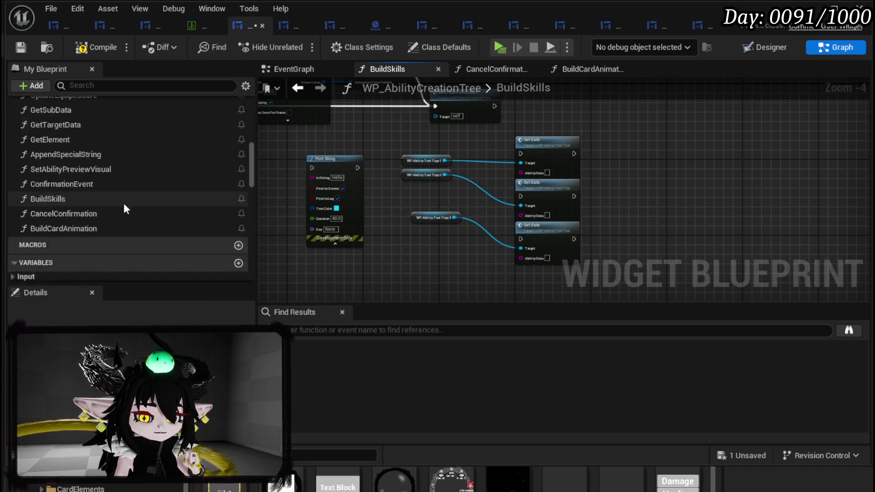
scroll(130, 202, down, 10)
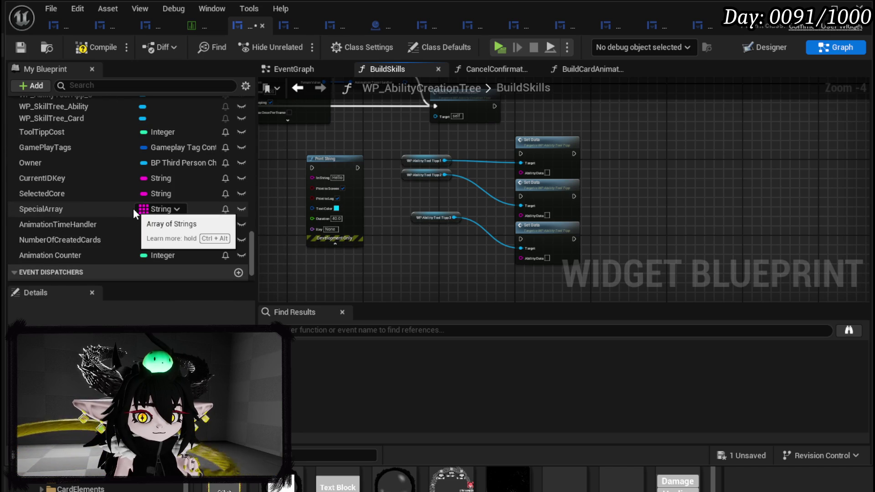
scroll(133, 209, up, 10)
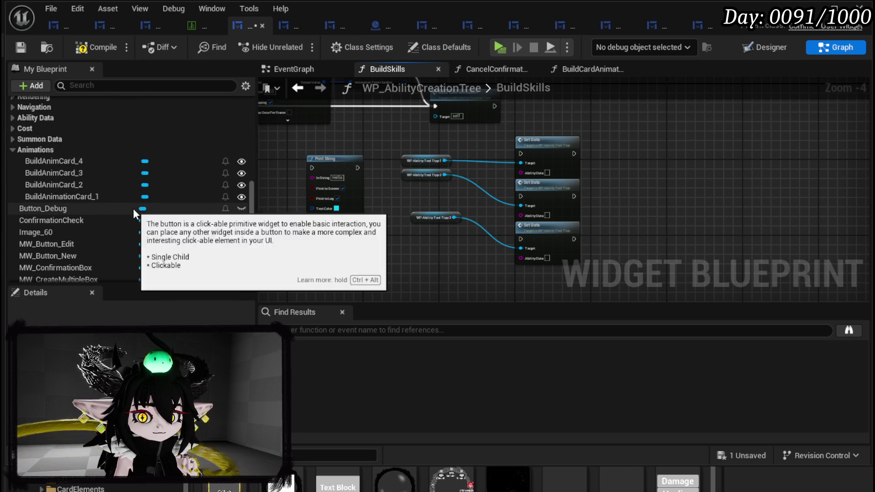
scroll(21, 135, up, 2)
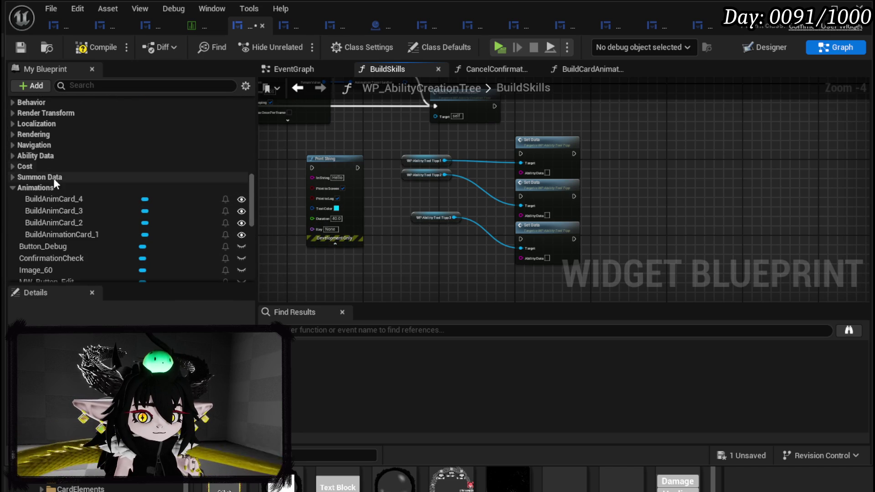
click(14, 156)
scroll(92, 196, down, 5)
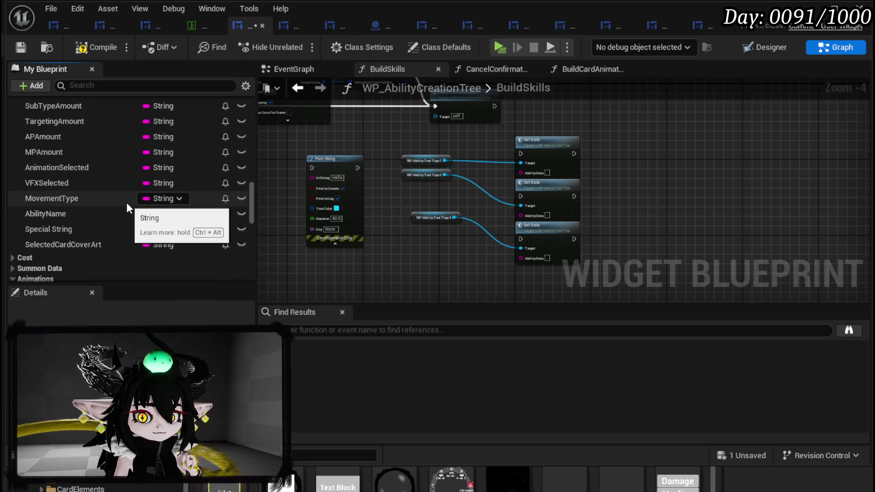
scroll(126, 209, up, 4)
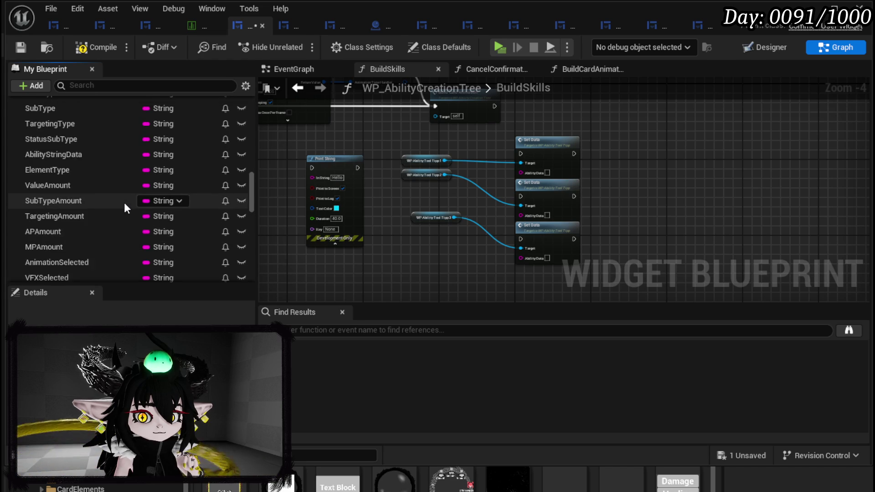
scroll(125, 209, down, 4)
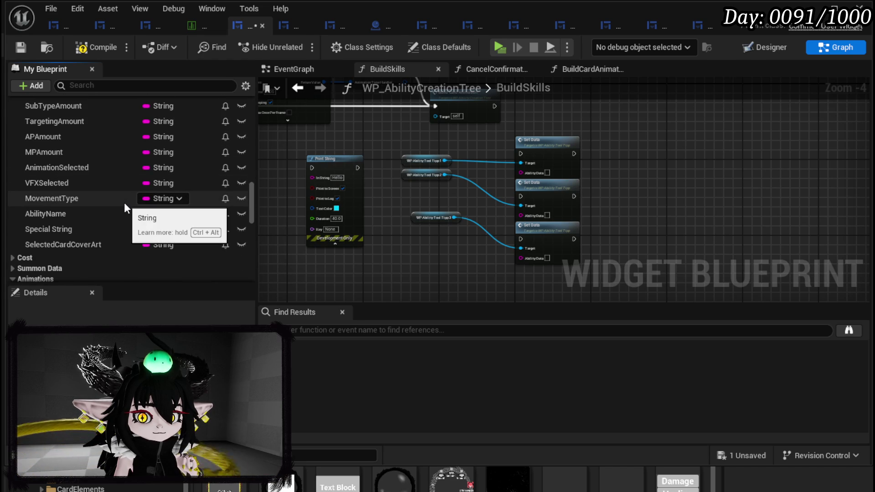
scroll(125, 204, up, 2)
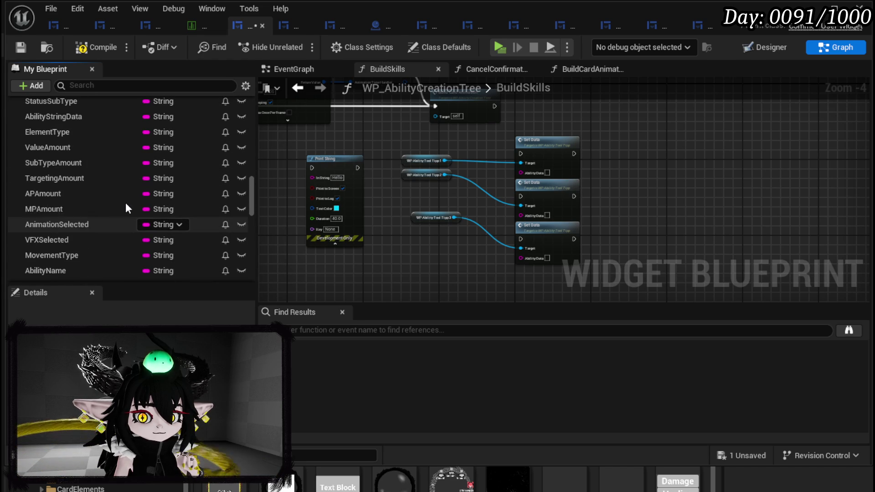
scroll(124, 208, up, 6)
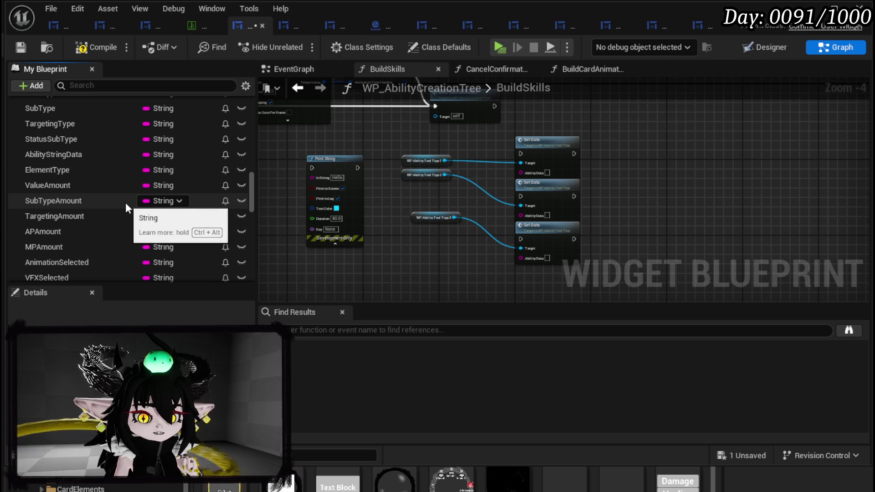
scroll(124, 209, up, 10)
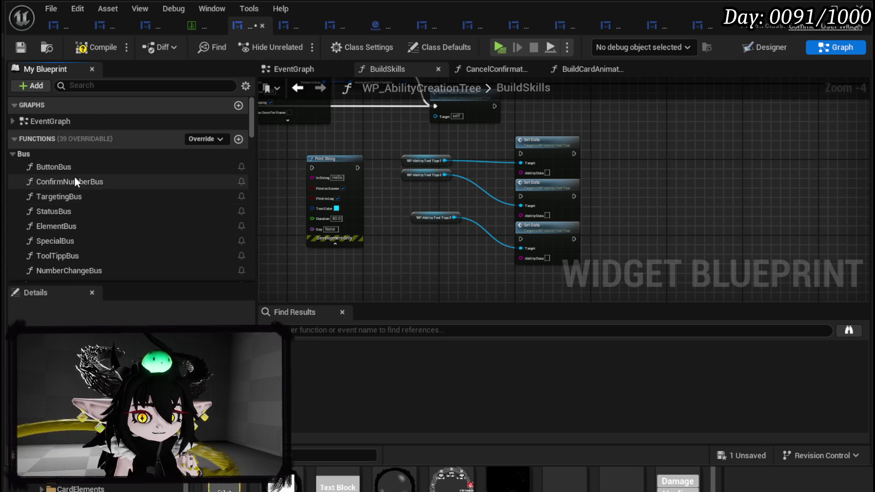
scroll(125, 203, down, 6)
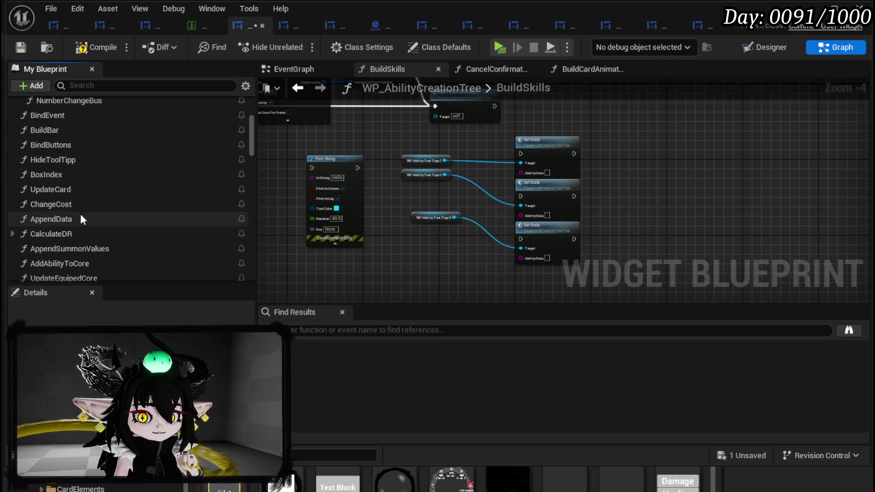
double_click(82, 218)
scroll(562, 196, up, 10)
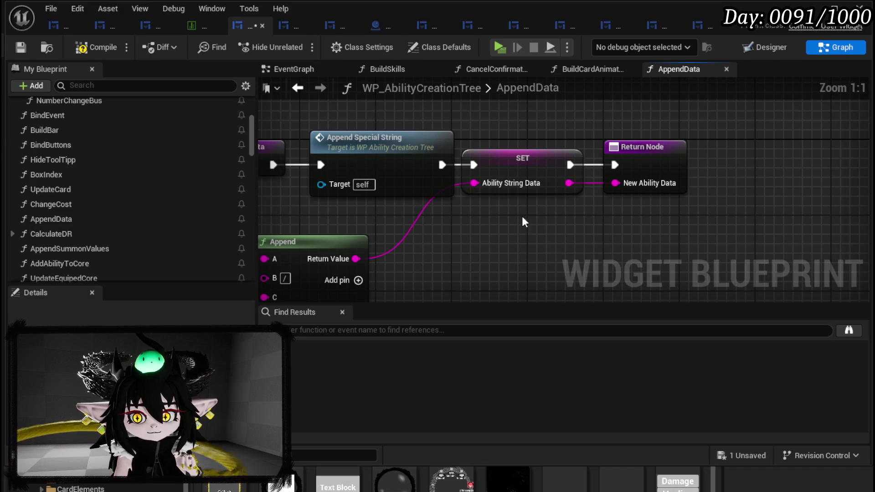
click(539, 176)
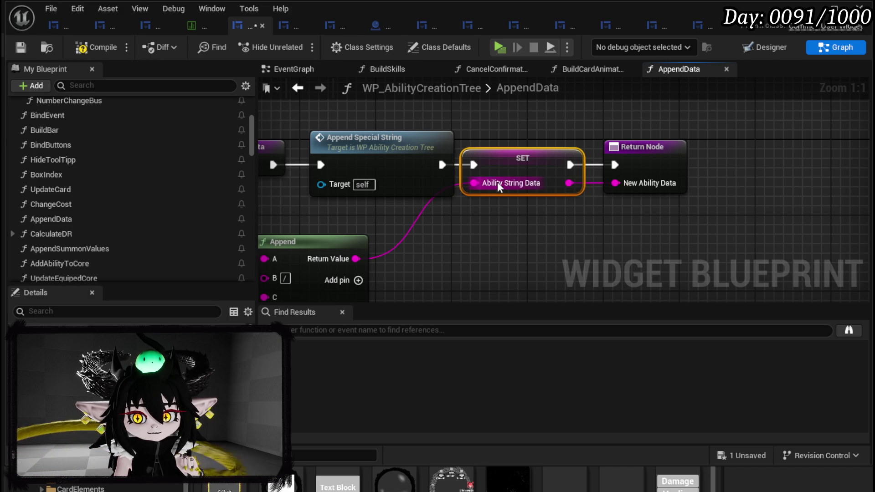
click(295, 91)
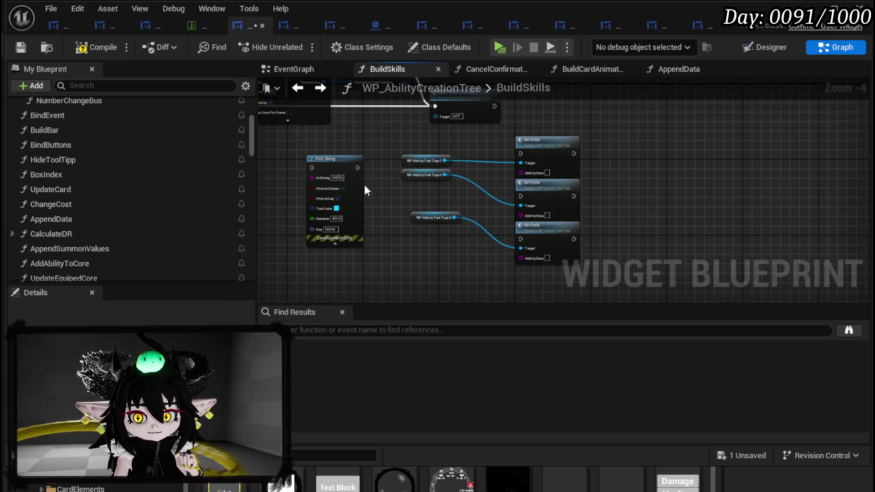
scroll(88, 177, down, 6)
scroll(92, 180, down, 3)
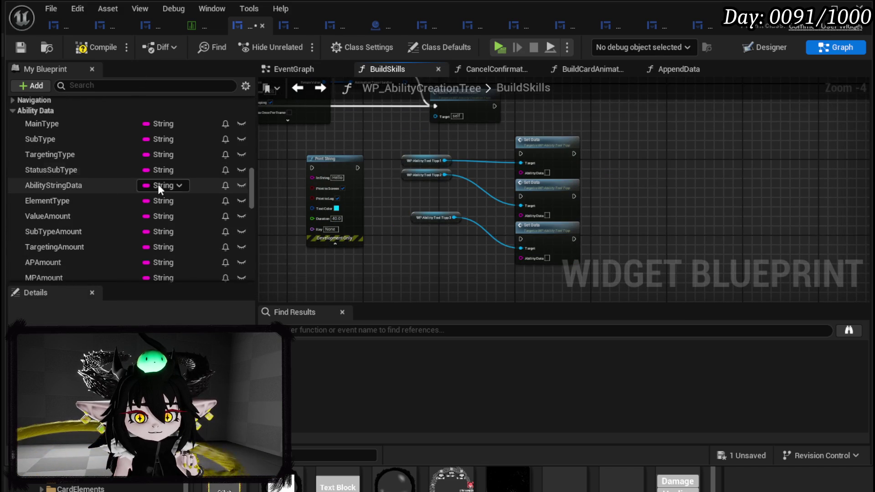
Add an AbilityStringData getter and wire it into the Set Data Ability Data pins.
mouse_move(66, 185)
mouse_down()
mouse_move(387, 232)
mouse_move(445, 196)
mouse_move(478, 221)
mouse_up()
scroll(478, 221, up, 3)
mouse_move(476, 186)
mouse_down()
mouse_move(553, 141)
mouse_move(479, 189)
mouse_move(567, 215)
mouse_move(476, 212)
mouse_move(541, 291)
mouse_up()
scroll(524, 271, down, 4)
scroll(472, 210, up, 3)
Chain Build Card Animation into the three Set Data calls in a single row.
drag(471, 210, 470, 132)
mouse_move(358, 163)
mouse_down()
mouse_move(383, 180)
mouse_move(395, 156)
mouse_up()
mouse_move(387, 267)
mouse_down()
mouse_move(508, 114)
mouse_move(485, 122)
mouse_move(499, 124)
mouse_up()
drag(442, 131, 483, 133)
scroll(481, 165, down, 2)
mouse_move(401, 226)
mouse_down()
mouse_move(525, 137)
mouse_move(541, 171)
mouse_move(525, 193)
mouse_move(556, 189)
mouse_up()
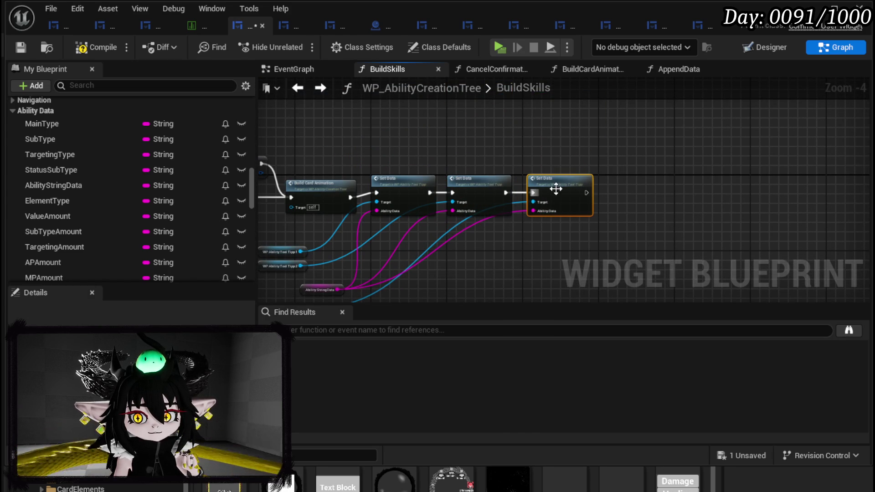
Compile and save the widget, tidy the tool tip 3 getter, and save again.
click(96, 46)
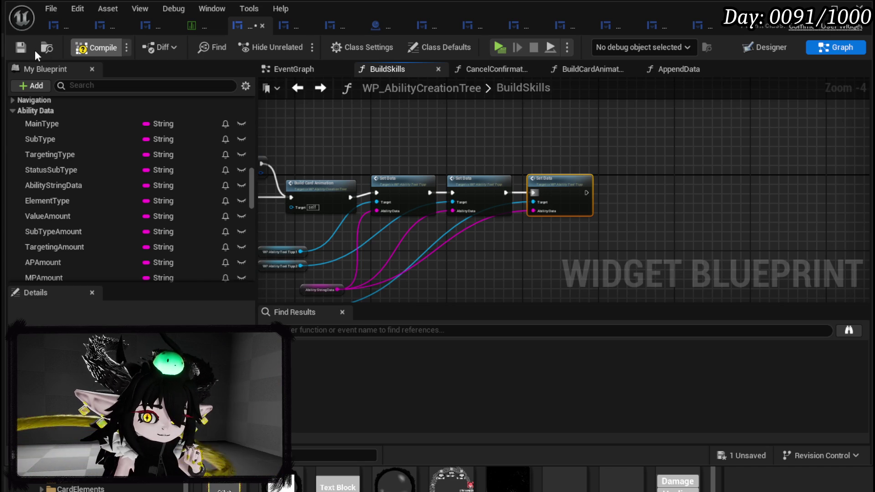
click(20, 47)
scroll(436, 195, up, 2)
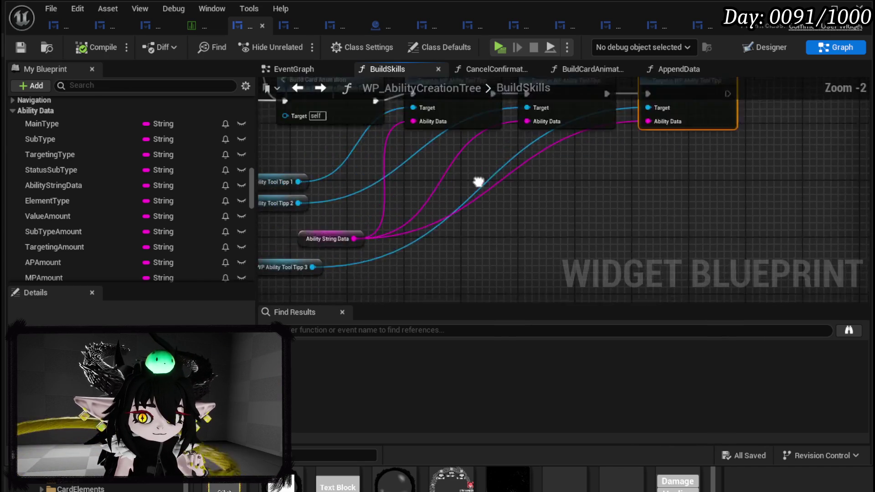
mouse_move(338, 203)
mouse_down()
mouse_move(455, 187)
mouse_move(454, 176)
mouse_up()
drag(562, 187, 541, 261)
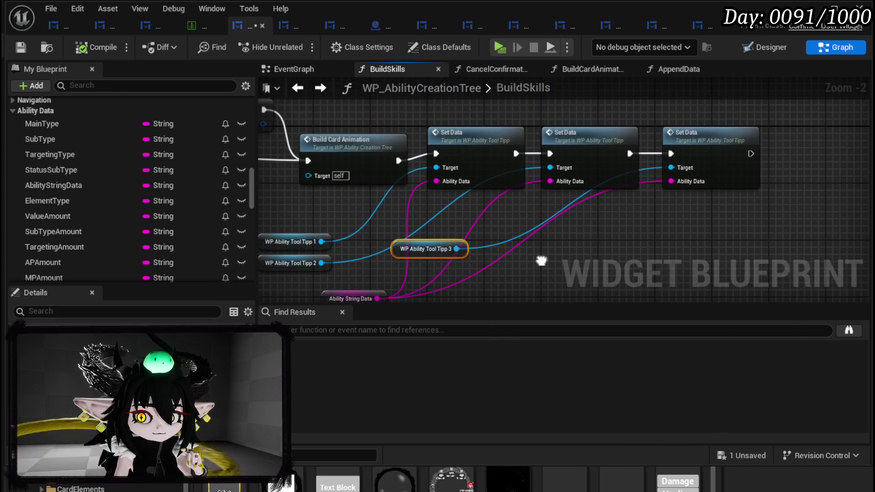
click(29, 50)
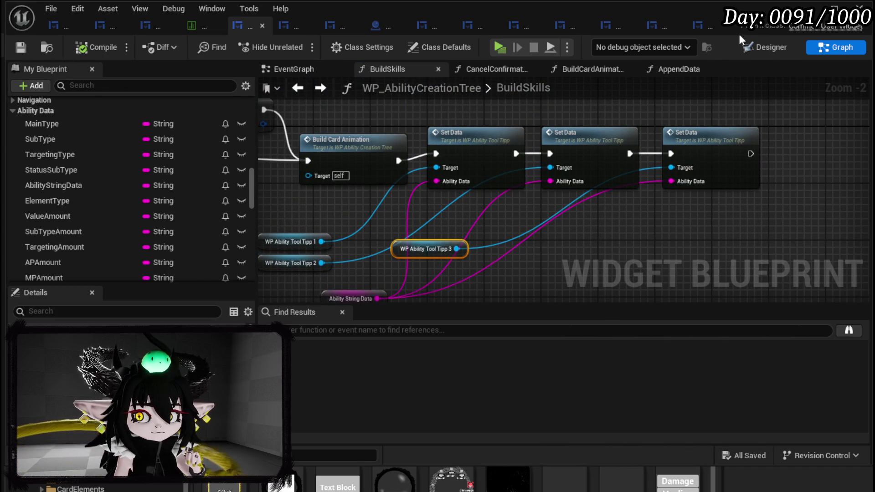
click(816, 18)
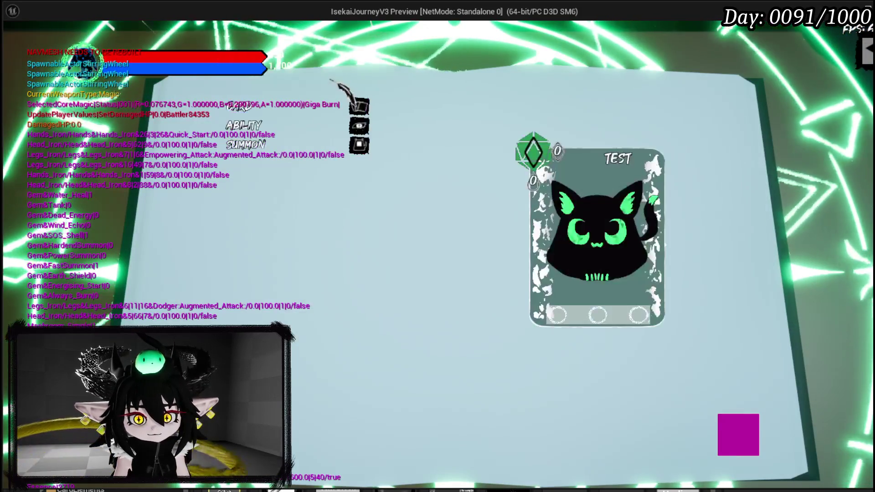
In the running game, create 50 TEST skill cards, then stop the play preview.
click(246, 126)
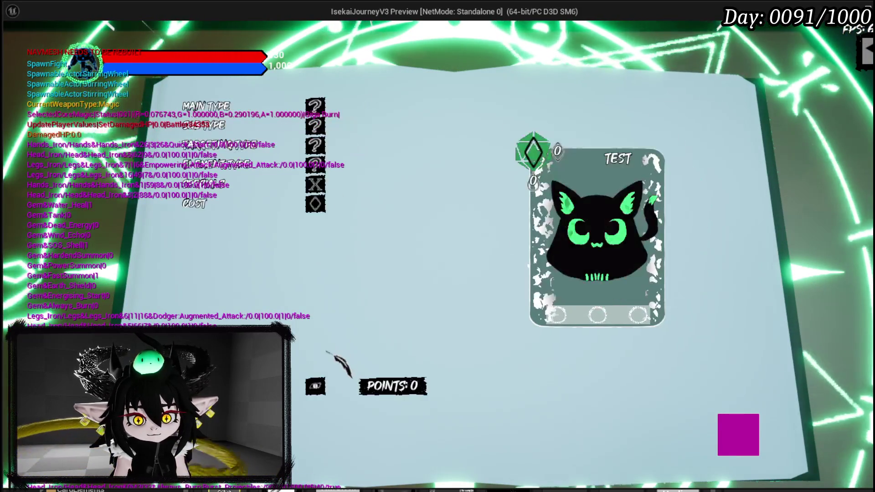
double_click(507, 221)
text(50)
click(392, 319)
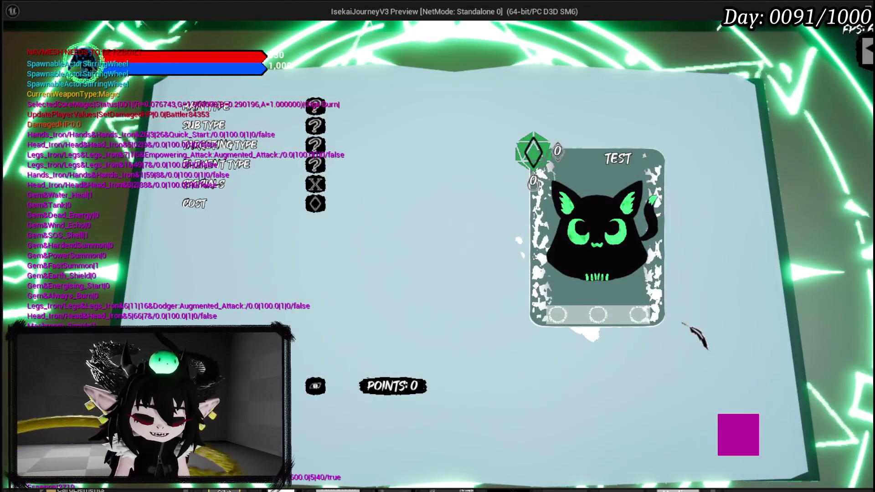
key(Escape)
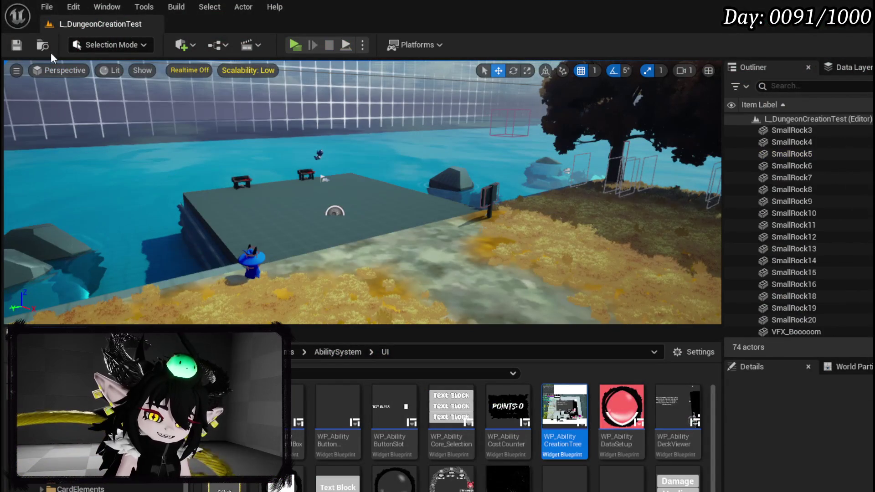
Save all changes and return to WP_AbilityCreationTree's BuildSkills graph.
key(ctrl+s)
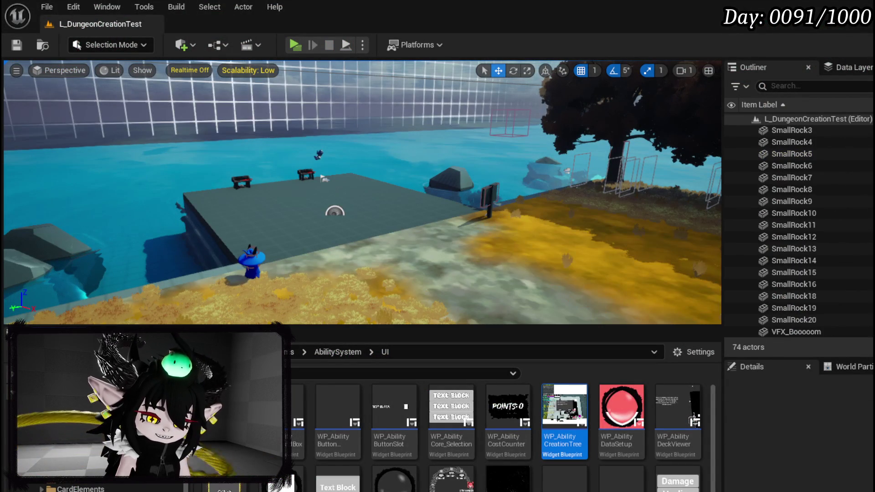
key(alt+Tab)
drag(588, 211, 500, 186)
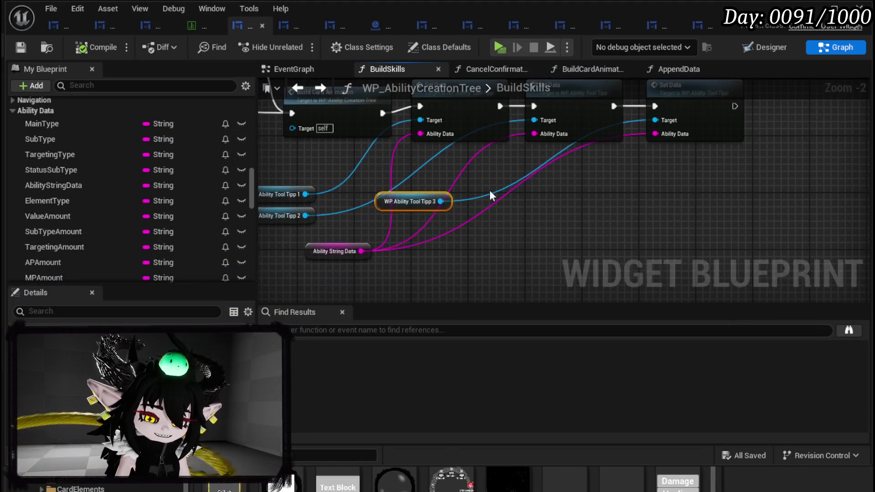
click(531, 228)
drag(532, 228, 497, 226)
Shift the three BuildSkills Set Data nodes aside and save WP_AbilityCreationTree.
mouse_move(379, 176)
mouse_down()
mouse_move(655, 118)
mouse_move(712, 124)
mouse_up()
click(356, 222)
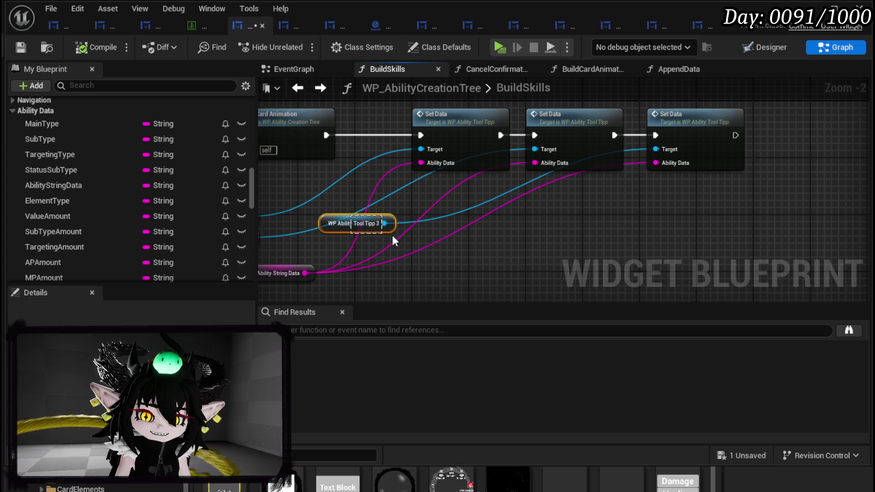
click(379, 246)
key(ctrl+s)
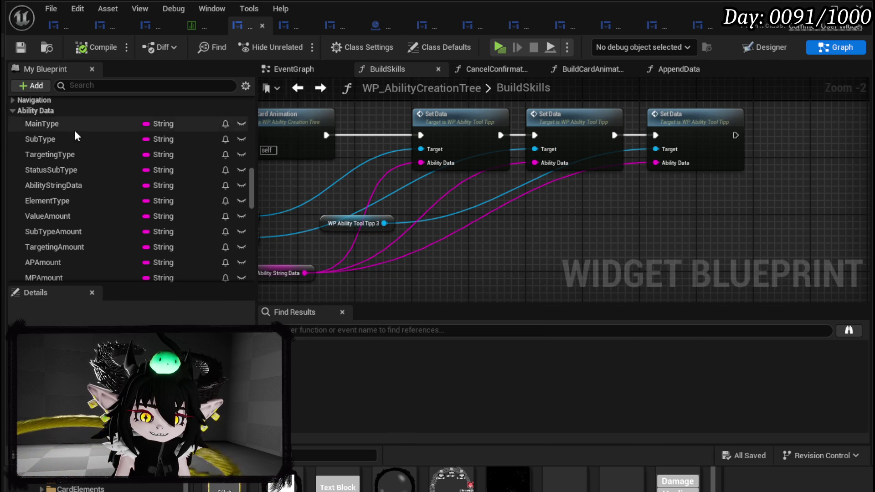
Open the ElementBus function graph and bring its entry node into view.
scroll(77, 130, up, 10)
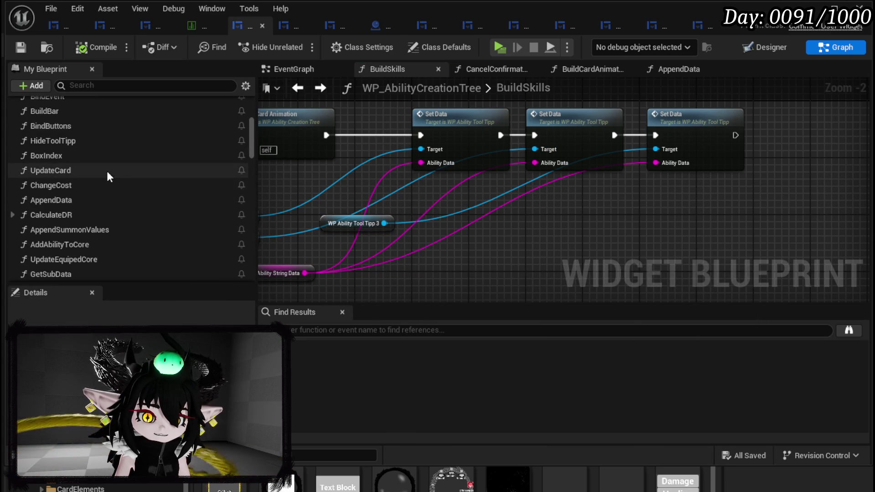
scroll(107, 174, up, 5)
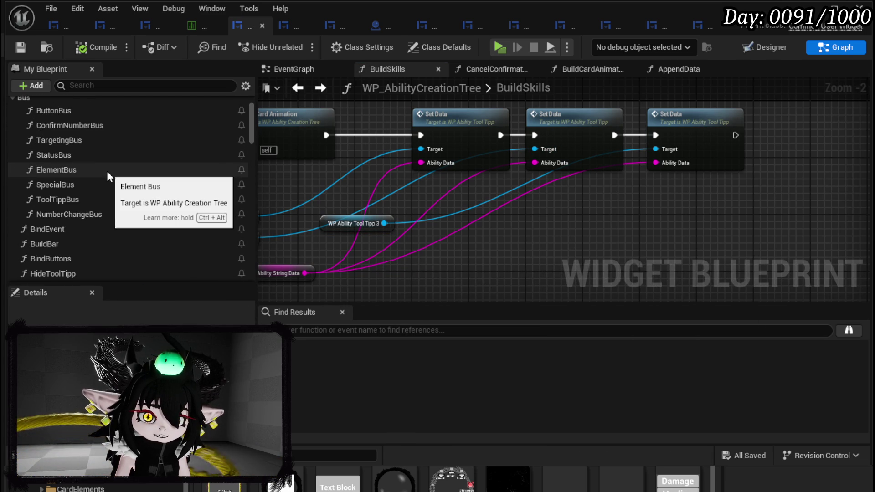
double_click(99, 169)
scroll(493, 173, up, 3)
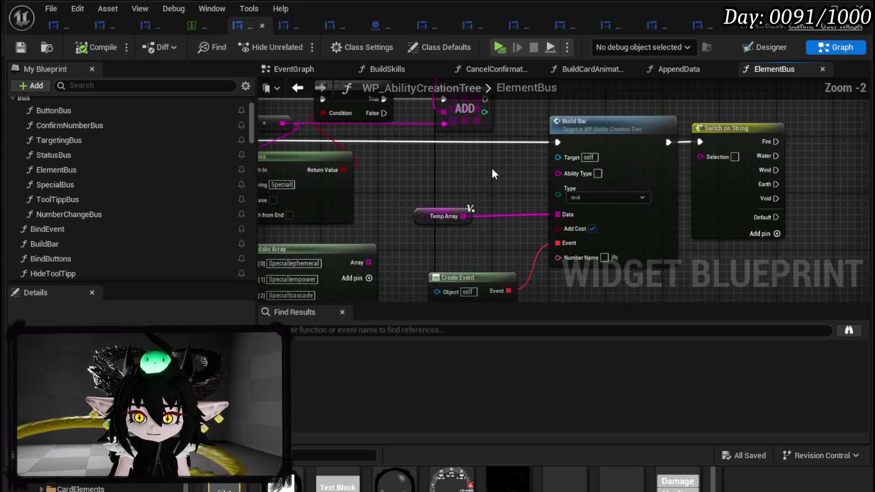
mouse_move(492, 173)
mouse_down()
mouse_move(653, 213)
mouse_move(567, 176)
mouse_up()
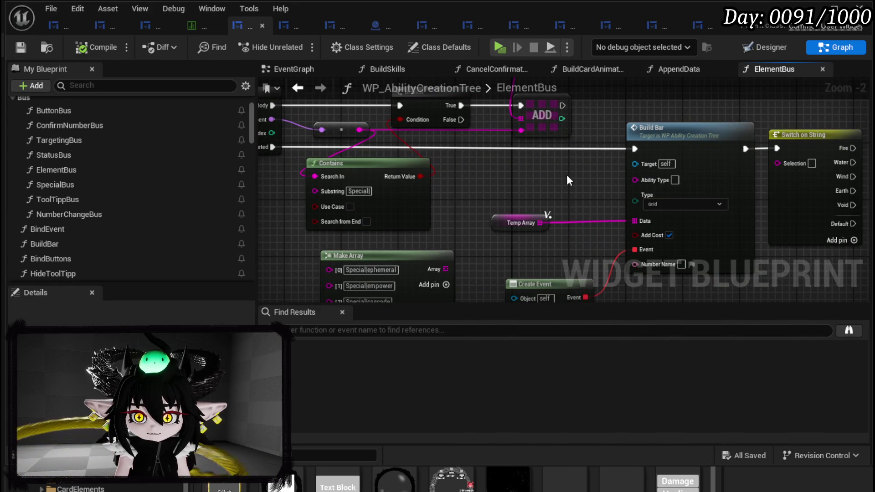
scroll(568, 178, down, 2)
scroll(376, 175, up, 1)
drag(376, 175, 604, 192)
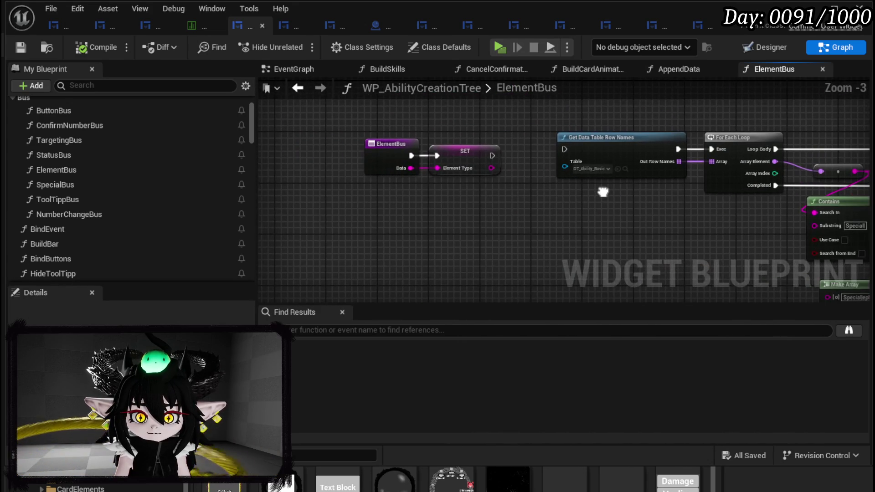
scroll(97, 158, up, 2)
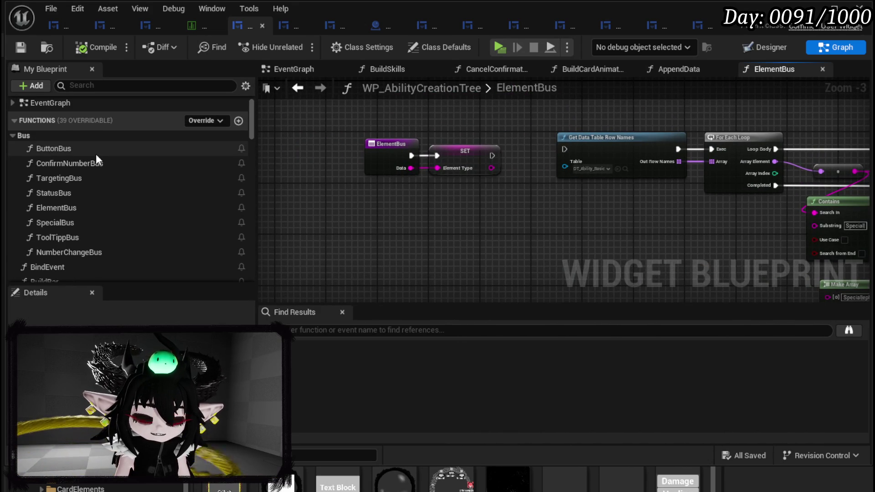
scroll(96, 154, down, 3)
scroll(95, 154, down, 2)
scroll(96, 154, up, 5)
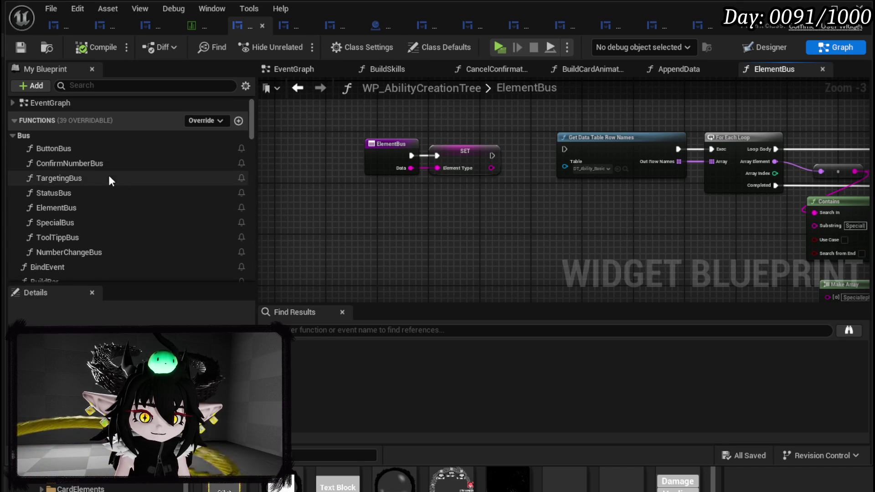
Open the ButtonBus graph, then the SetAbilityPreviewVisual graph.
double_click(57, 151)
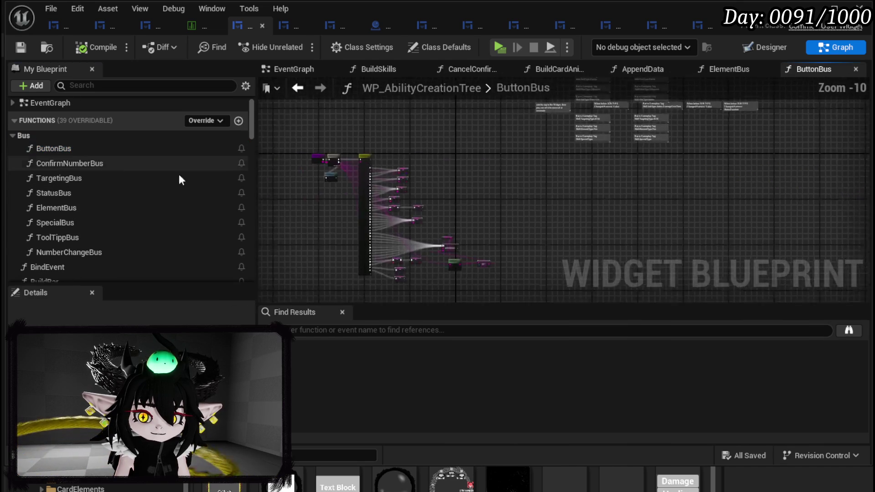
scroll(394, 228, up, 8)
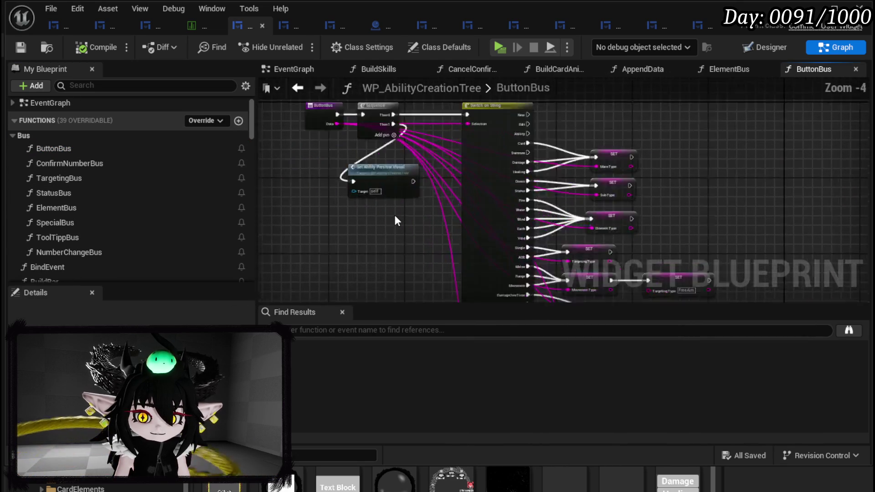
double_click(390, 176)
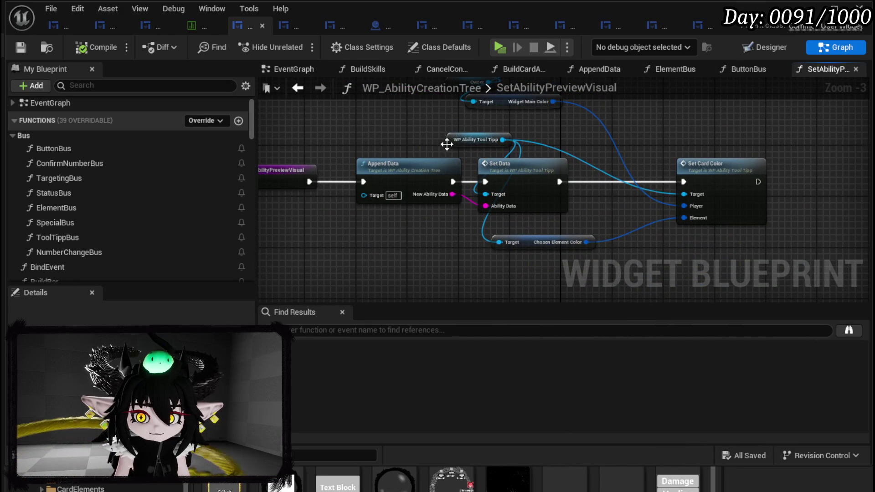
Move the Tool Tipp and Chosen Element Color nodes closer to Set Card Color, then save.
drag(451, 142, 527, 137)
drag(533, 246, 645, 246)
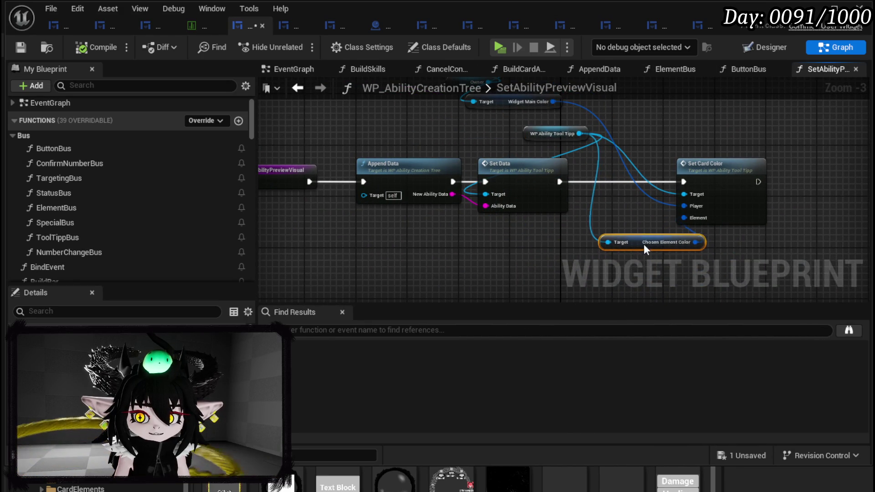
drag(584, 173, 604, 210)
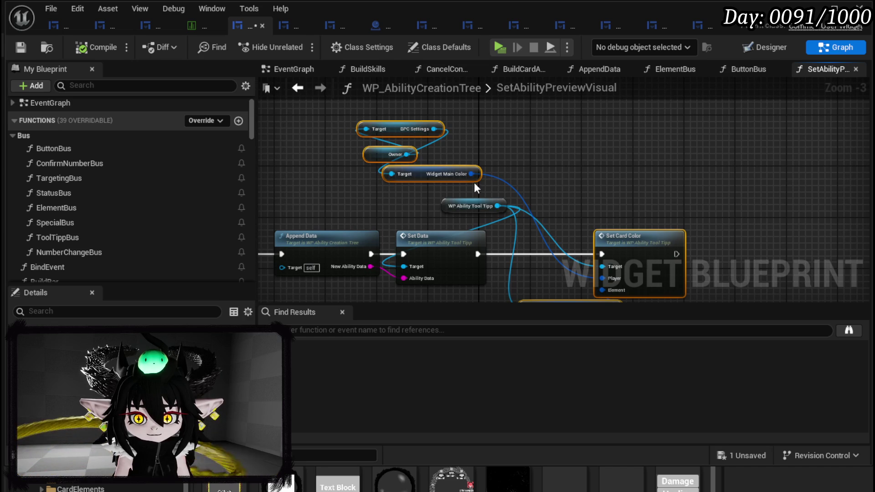
key(ctrl+s)
Review the CancelConfirmation, BuildCardAnimation and ConfirmationEvent graphs, then return to BuildSkills.
scroll(118, 163, down, 5)
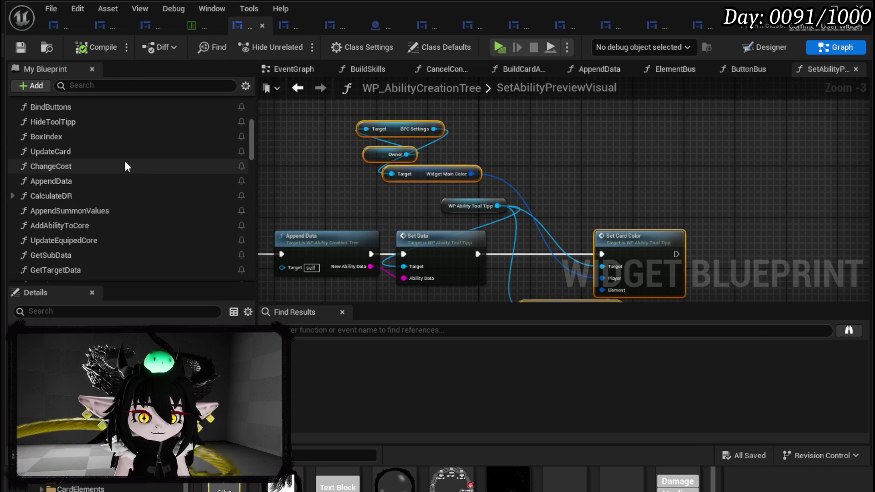
scroll(128, 162, down, 5)
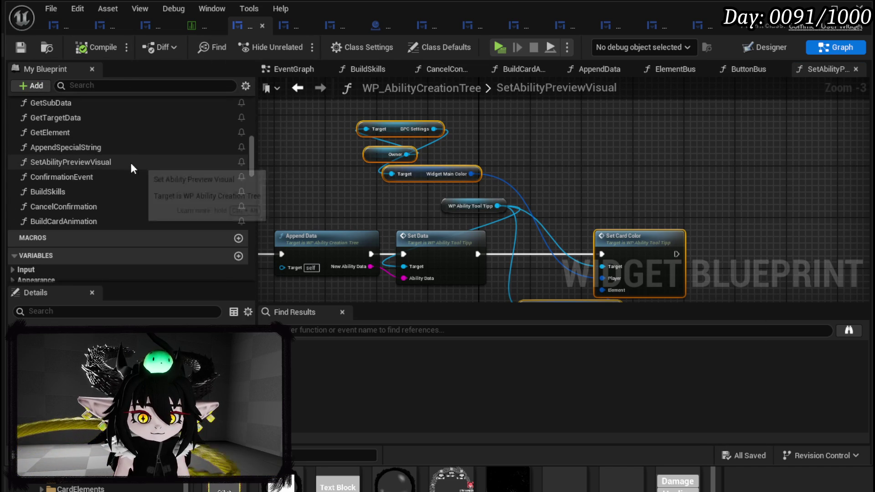
double_click(57, 208)
double_click(59, 219)
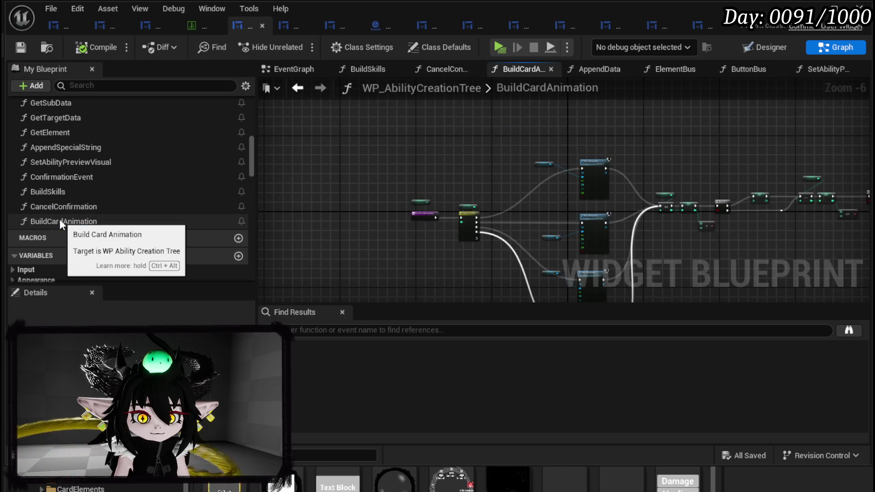
double_click(58, 177)
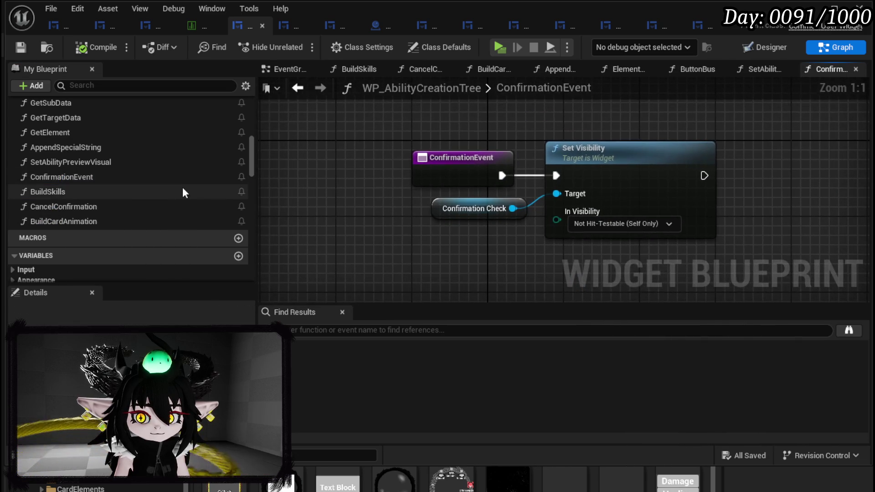
double_click(57, 167)
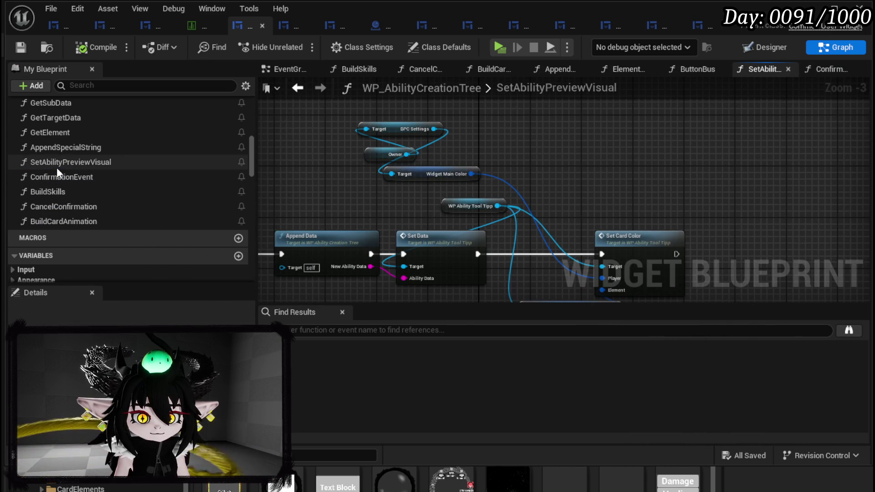
double_click(62, 192)
Move Set Card Color near the Set Data chain and wire Tool Tipp 2 and 3 into Set Data's Target.
mouse_move(489, 227)
mouse_down()
mouse_move(482, 217)
mouse_move(459, 231)
mouse_move(424, 193)
mouse_move(429, 238)
mouse_move(421, 107)
mouse_up()
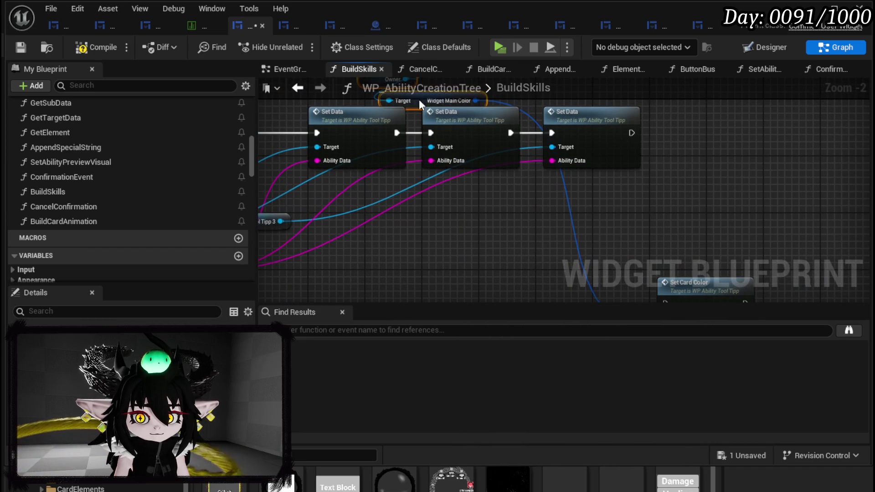
mouse_move(735, 273)
mouse_down()
mouse_move(483, 209)
mouse_move(576, 150)
mouse_move(464, 161)
mouse_move(501, 201)
mouse_move(360, 124)
mouse_move(516, 254)
mouse_move(431, 209)
mouse_up()
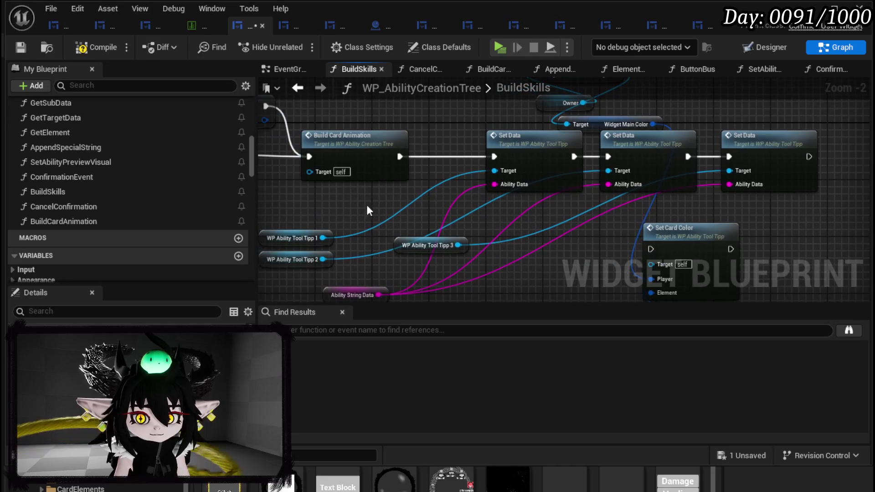
mouse_move(323, 259)
mouse_down()
mouse_move(511, 165)
mouse_move(501, 170)
mouse_up()
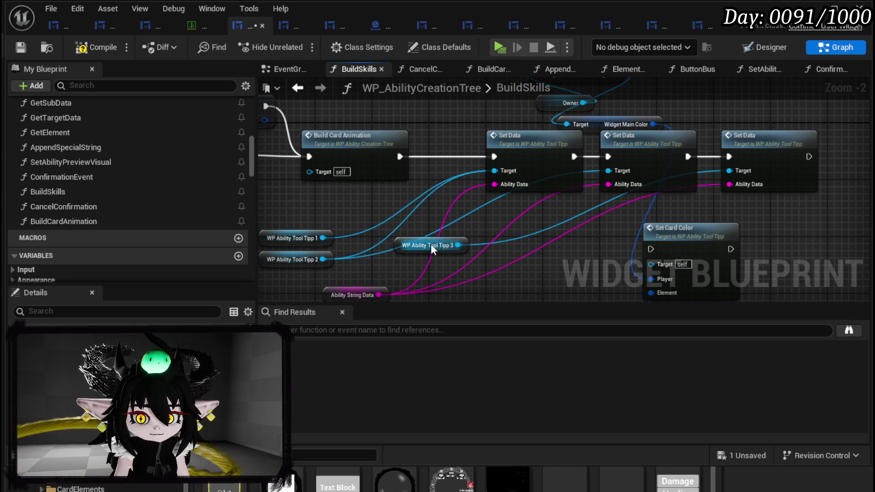
drag(458, 245, 498, 168)
Delete the two extra Set Data nodes and move Set Card Color and Chosen Element Color into place.
click(647, 137)
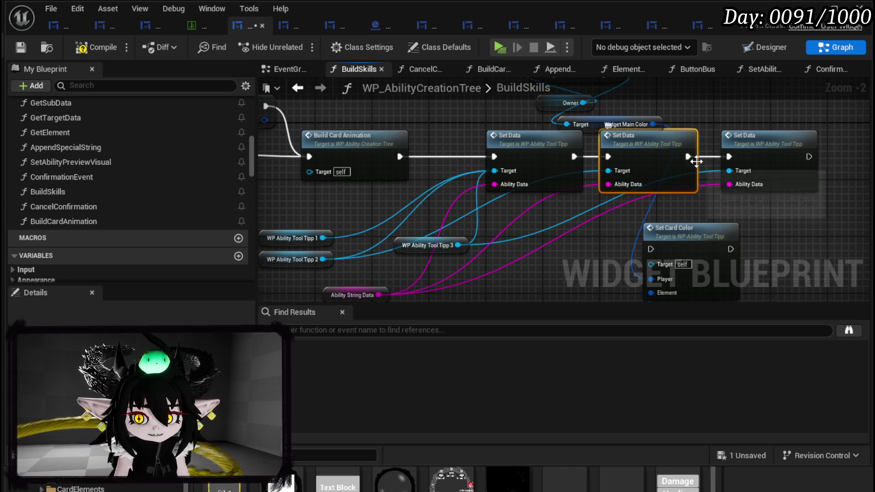
key(Delete)
click(770, 137)
key(Delete)
mouse_move(677, 244)
mouse_down()
mouse_move(656, 164)
mouse_move(635, 152)
mouse_up()
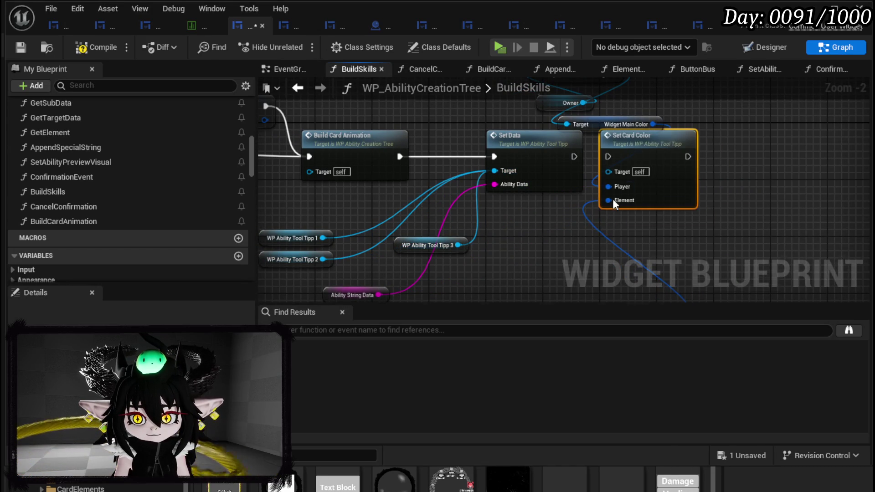
click(570, 263)
mouse_move(583, 241)
mouse_down()
mouse_move(562, 184)
mouse_move(510, 212)
mouse_move(514, 191)
mouse_up()
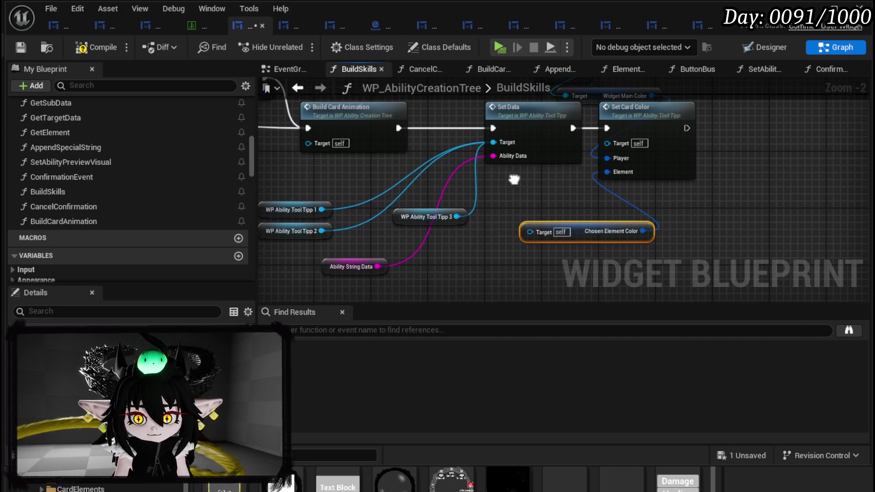
Wire Tool Tipp 1, 2 and 3 into Chosen Element Color and the card-colour setter, then compile and save.
drag(322, 209, 530, 232)
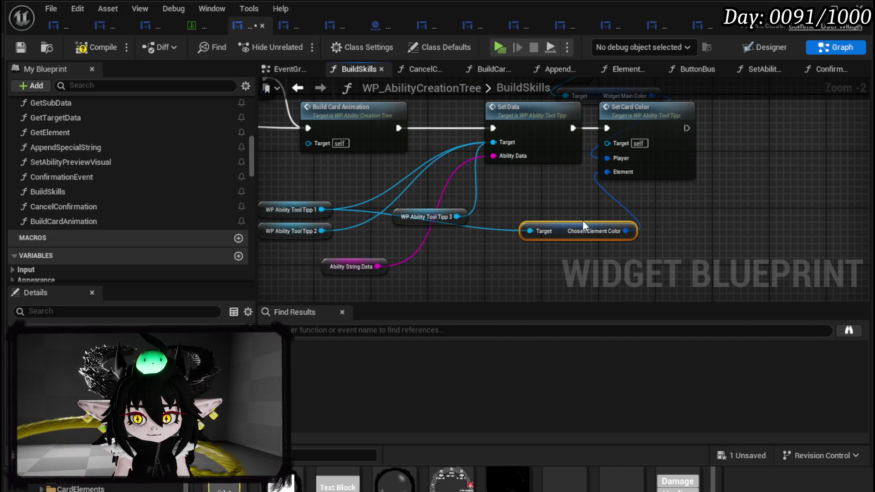
mouse_move(315, 222)
mouse_down()
mouse_move(601, 176)
mouse_move(602, 155)
mouse_up()
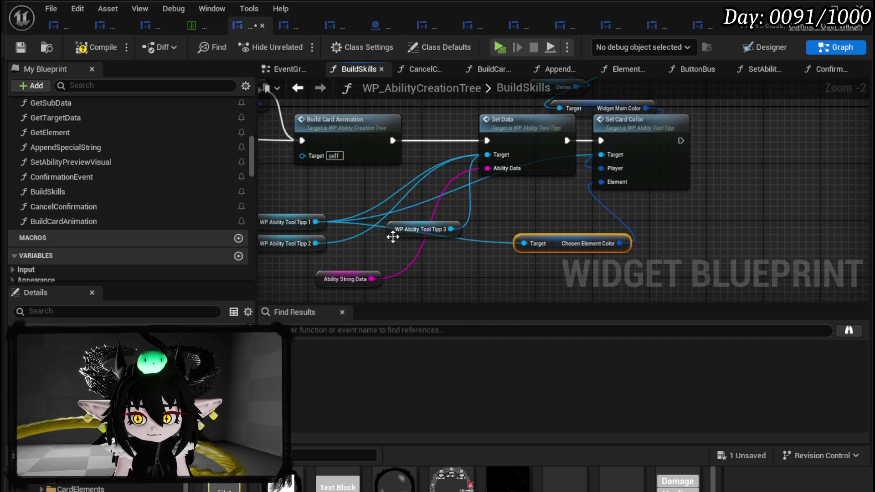
drag(316, 244, 622, 152)
drag(452, 229, 619, 151)
drag(539, 223, 599, 245)
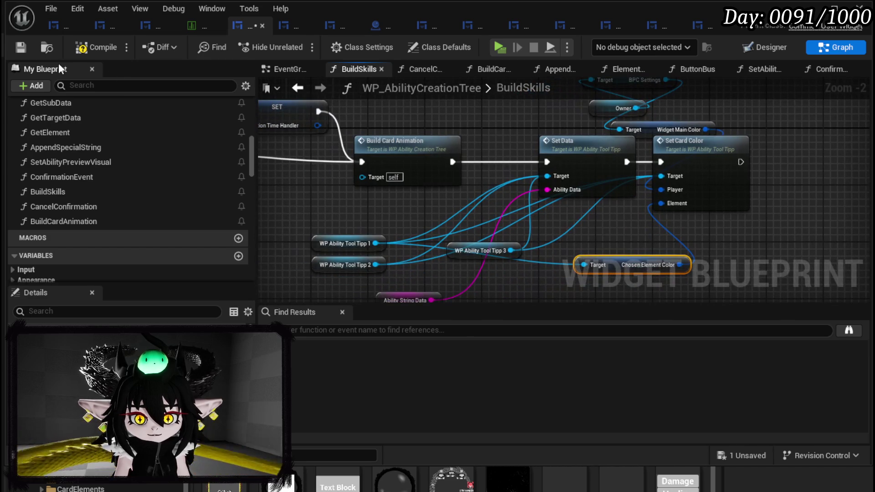
click(21, 46)
drag(403, 108, 771, 157)
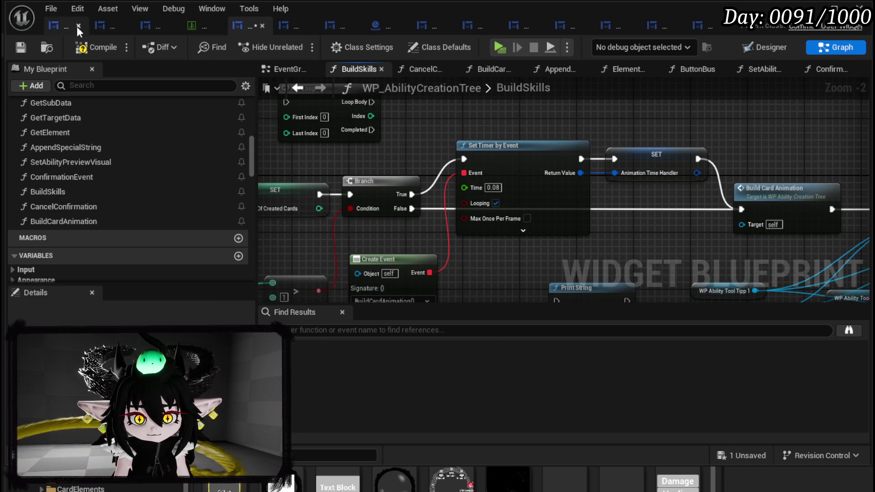
Compile, start a play test, and request twenty TEST skills.
click(15, 45)
key(alt+Tab)
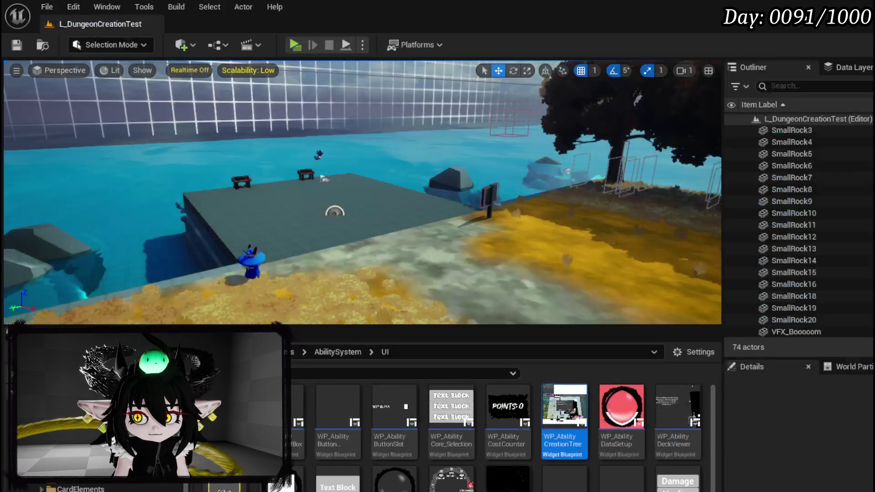
click(305, 51)
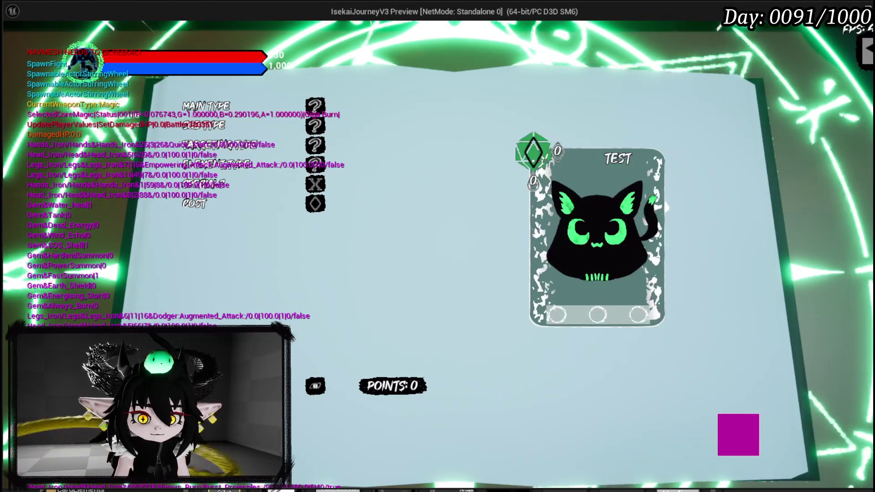
key(Return)
key(BackSpace)
text(20)
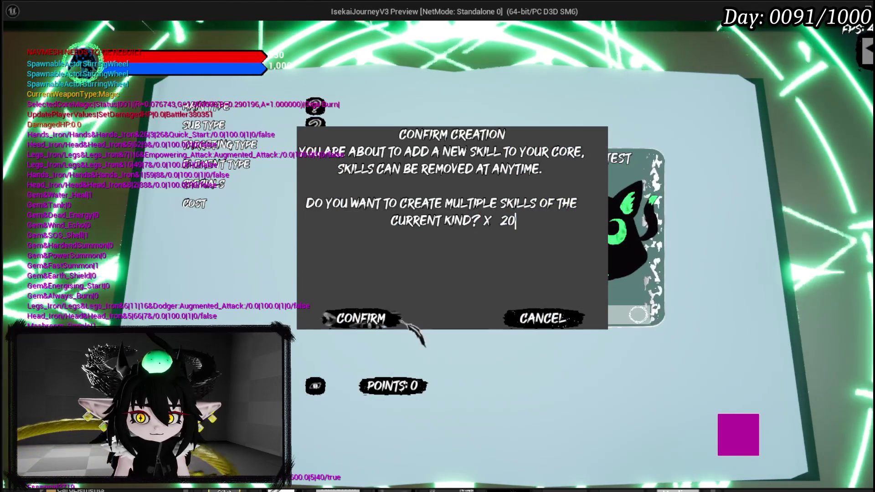
click(372, 320)
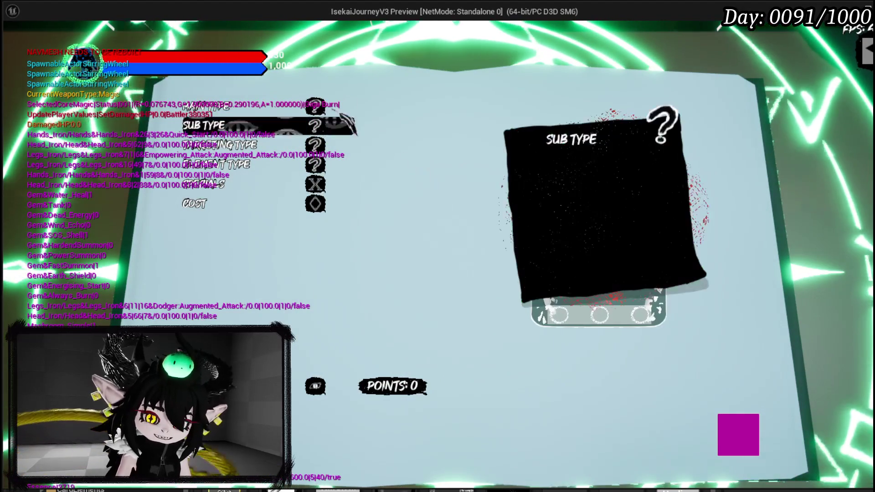
Make the skill Offensive Direct Hit, 700 power, single-target Fire, 15 AP cost, and confirm the batch.
click(274, 107)
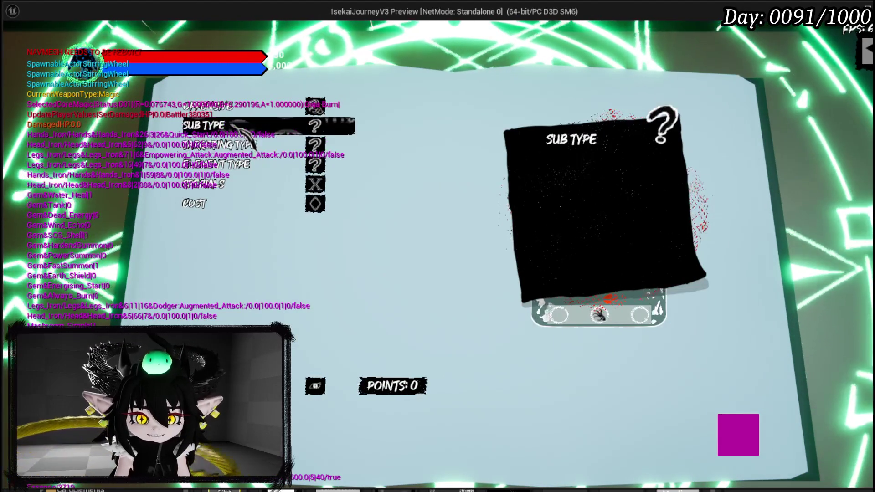
click(274, 130)
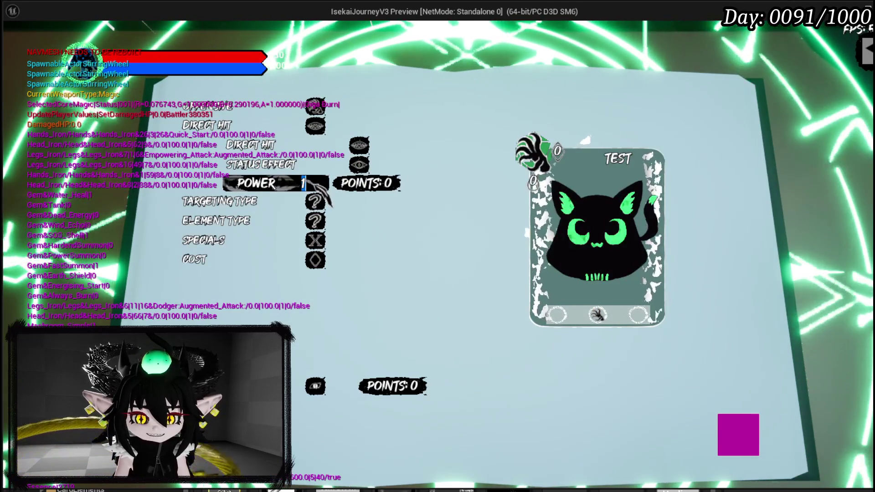
text(0)
click(319, 201)
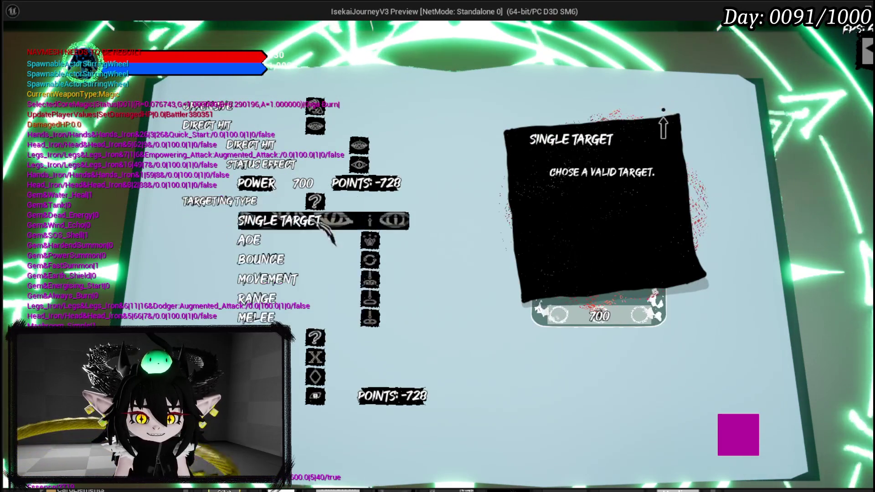
click(324, 223)
click(319, 221)
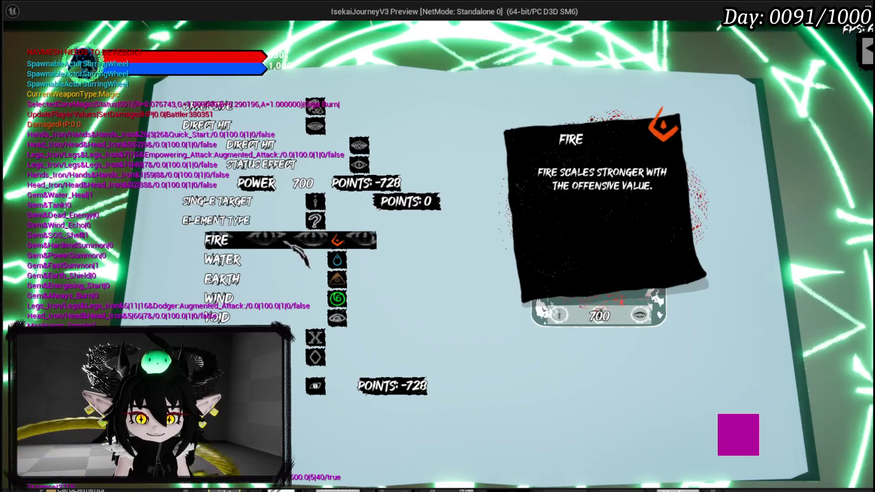
click(276, 242)
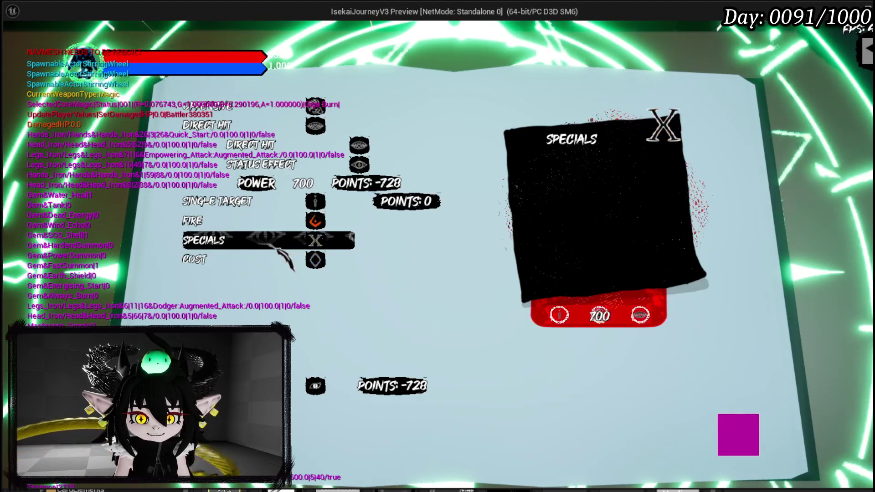
click(231, 248)
click(232, 260)
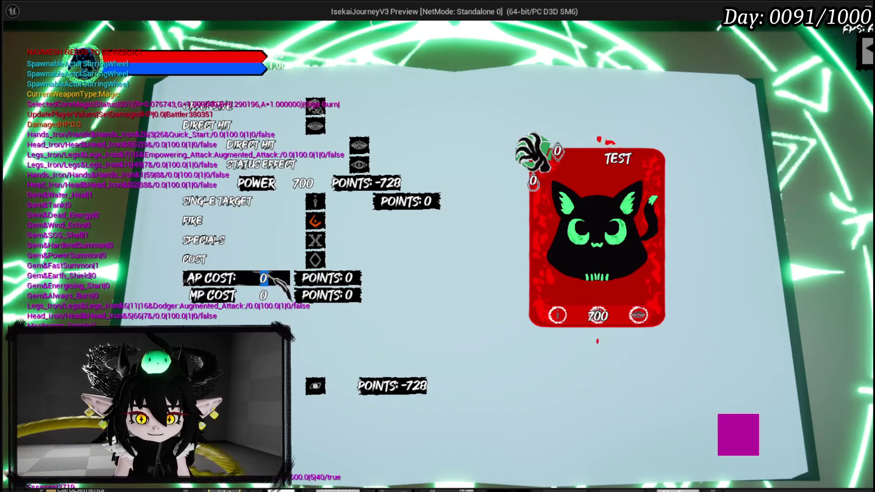
text(10)
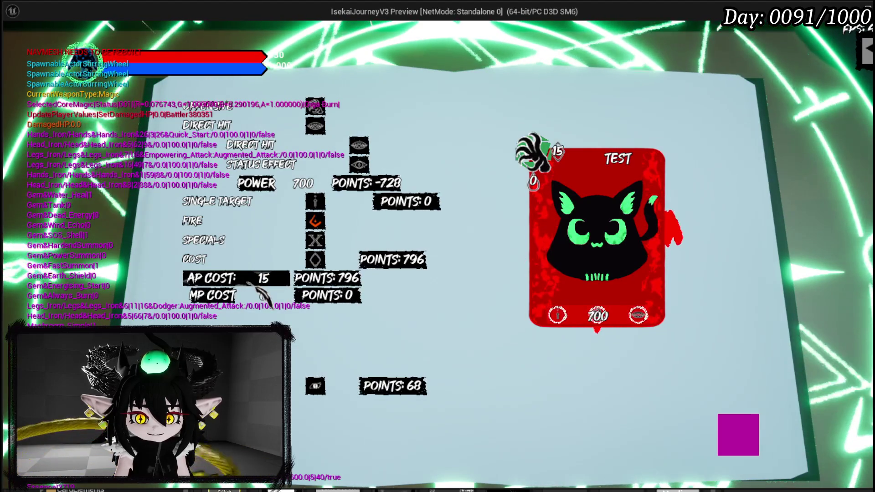
click(263, 295)
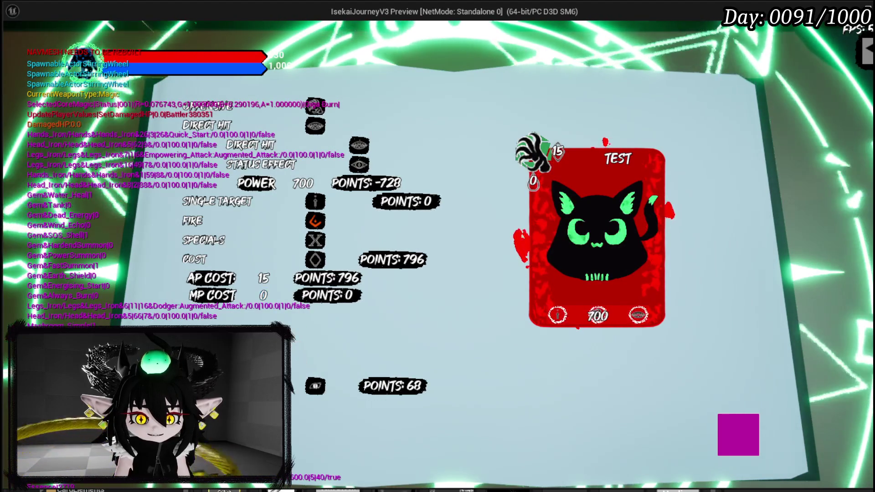
key(Return)
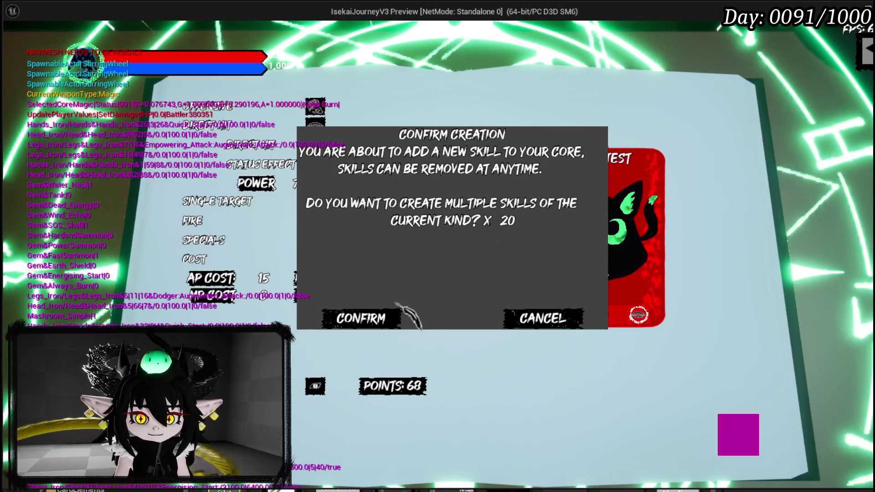
click(361, 319)
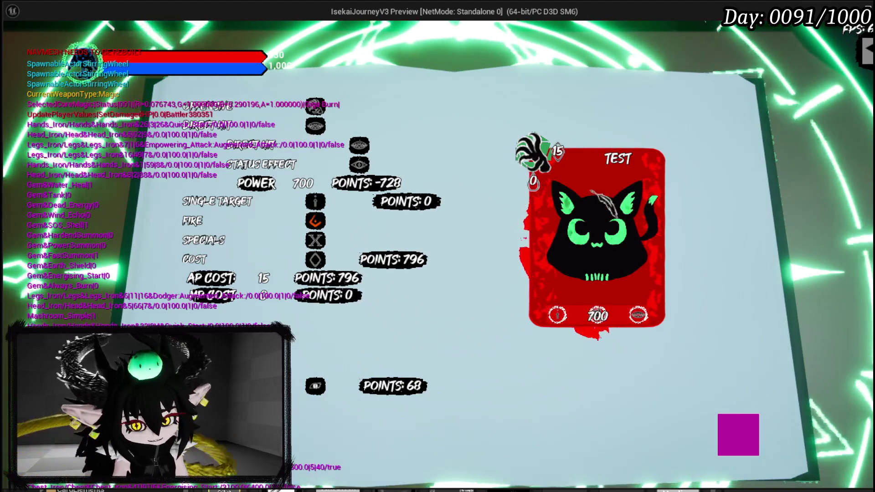
Stop the play session, save the level, and return to the BuildSkills graph.
key(alt+Tab)
key(Escape)
click(20, 46)
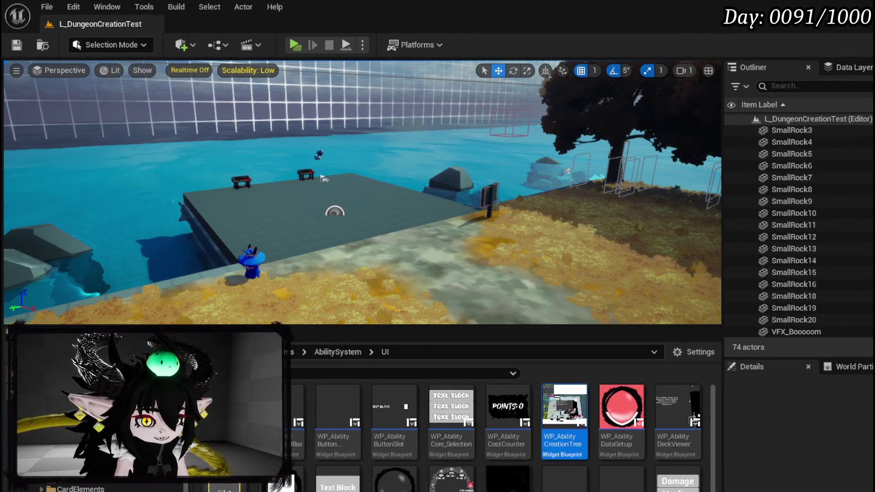
key(alt+Tab)
Save the widget blueprint and move the For Loop beside Add Ability to Core.
scroll(573, 251, down, 2)
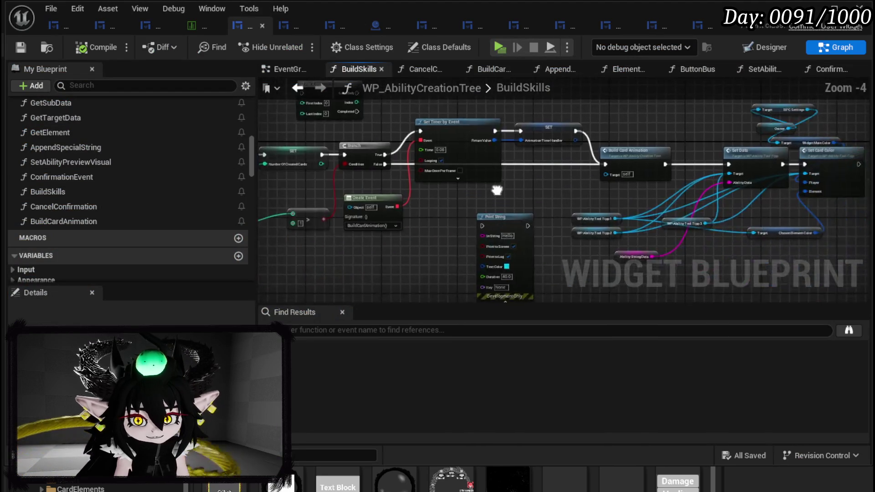
drag(440, 212, 588, 246)
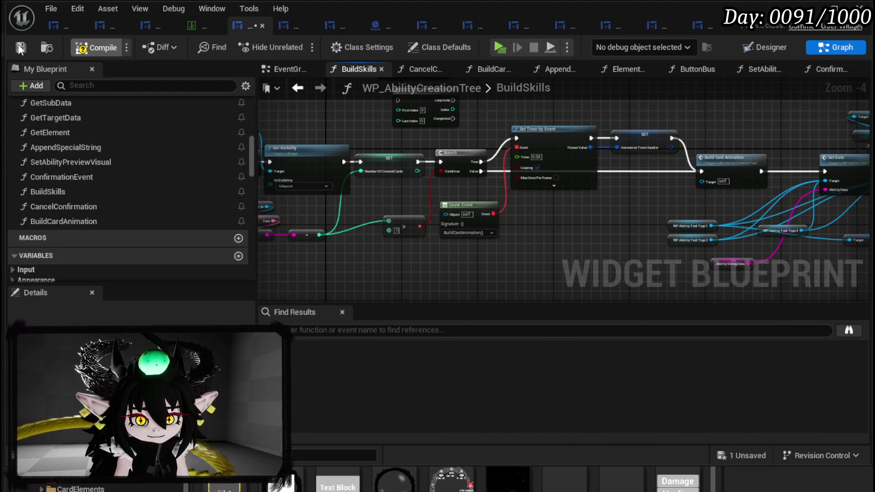
click(20, 48)
drag(512, 238, 663, 249)
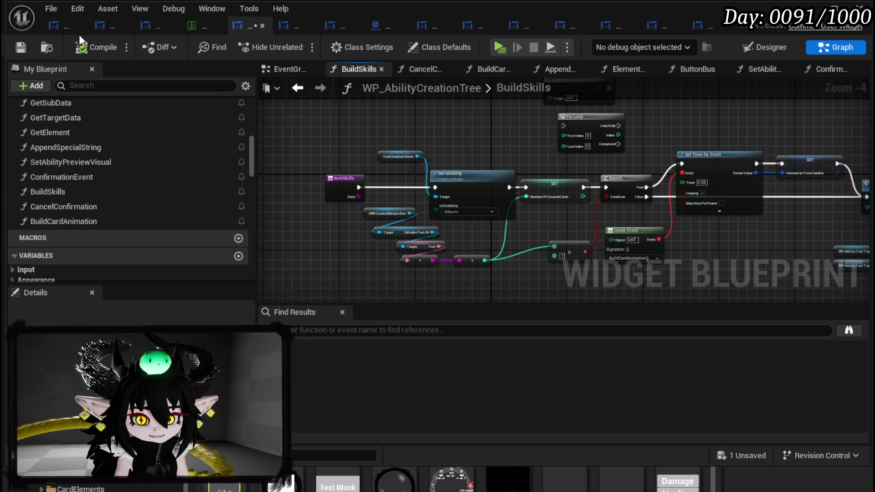
mouse_move(503, 151)
mouse_down()
mouse_move(485, 150)
mouse_move(426, 200)
mouse_up()
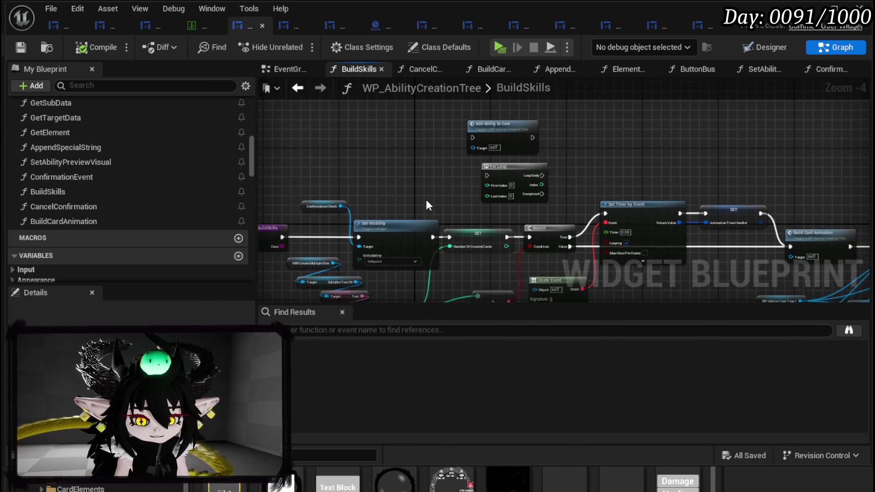
drag(508, 178, 406, 142)
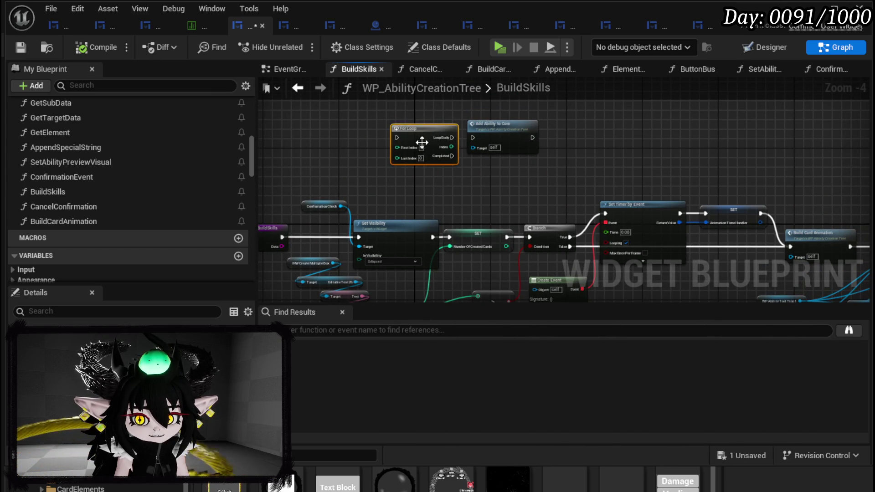
scroll(458, 144, up, 3)
Wire the Loop Body into Add Ability to Core, connect Last Index, and reposition the entry node.
drag(470, 135, 472, 133)
key(Escape)
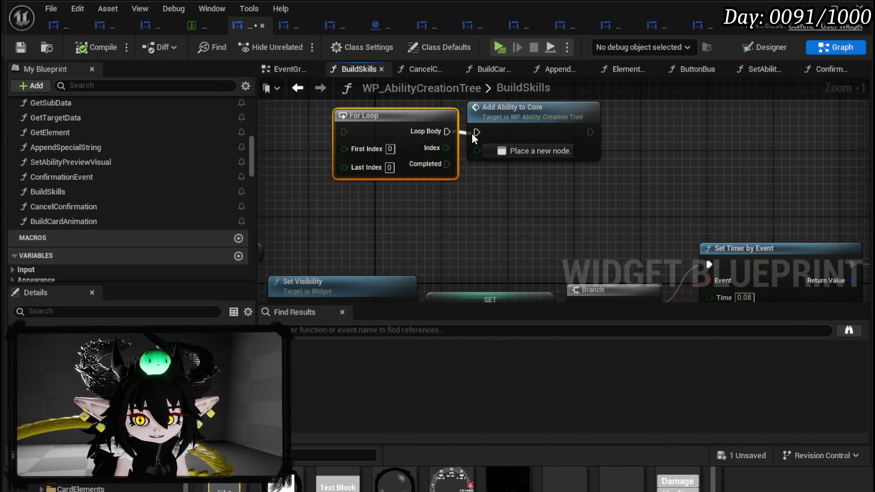
mouse_move(505, 185)
mouse_down()
mouse_move(475, 231)
mouse_move(523, 167)
mouse_move(495, 172)
mouse_up()
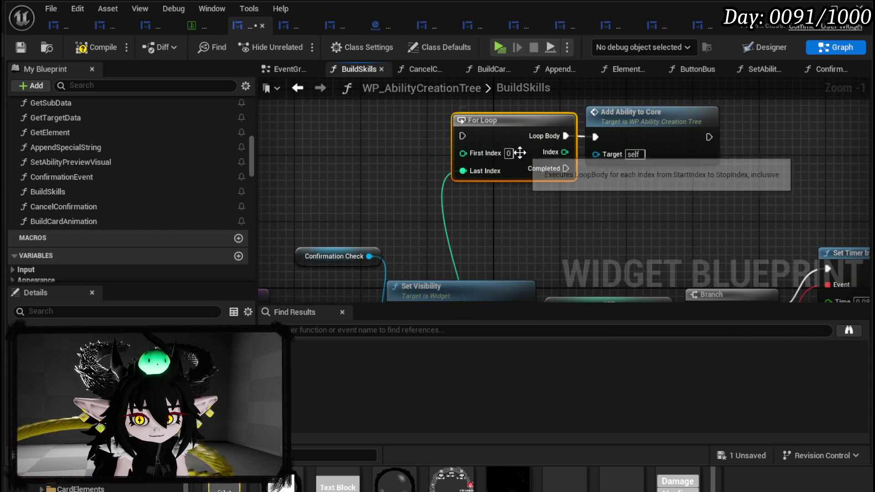
scroll(573, 196, down, 2)
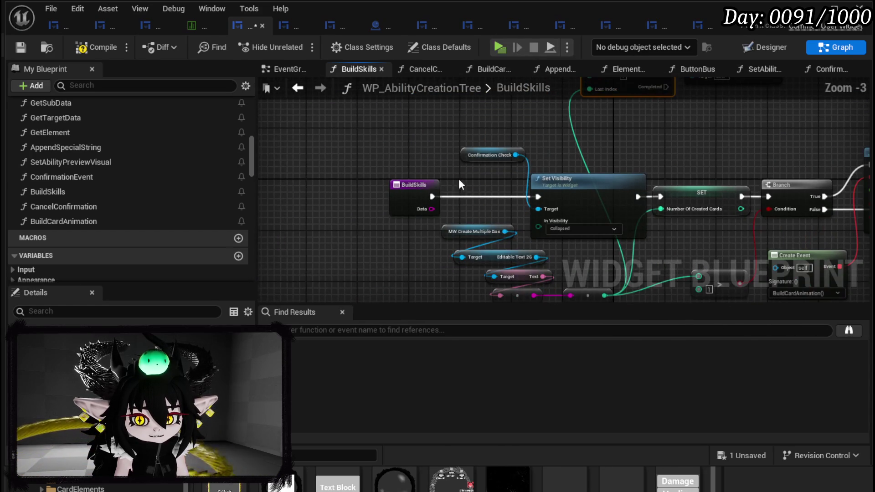
mouse_move(420, 195)
mouse_down()
mouse_move(348, 187)
mouse_move(310, 198)
mouse_up()
Run the For Loop from the BuildSkills entry, continue to Set Visibility on completion, regroup the nodes, and save.
double_click(297, 192)
click(345, 146)
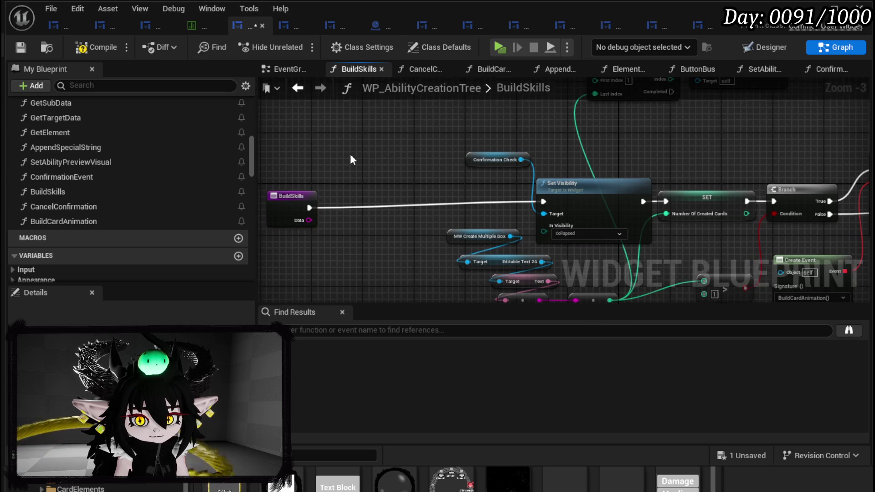
mouse_move(331, 206)
mouse_down()
mouse_move(642, 116)
mouse_move(643, 185)
mouse_up()
mouse_move(644, 150)
mouse_down()
mouse_move(775, 189)
mouse_move(526, 226)
mouse_move(521, 188)
mouse_up()
mouse_move(495, 157)
mouse_down()
mouse_move(614, 227)
mouse_move(654, 193)
mouse_up()
ctrl+click(502, 174)
drag(553, 219, 351, 222)
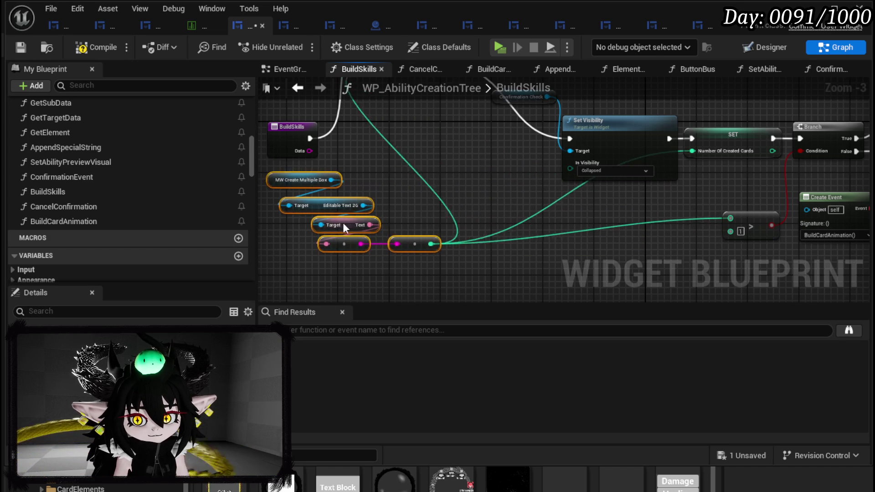
drag(449, 200, 433, 233)
click(619, 163)
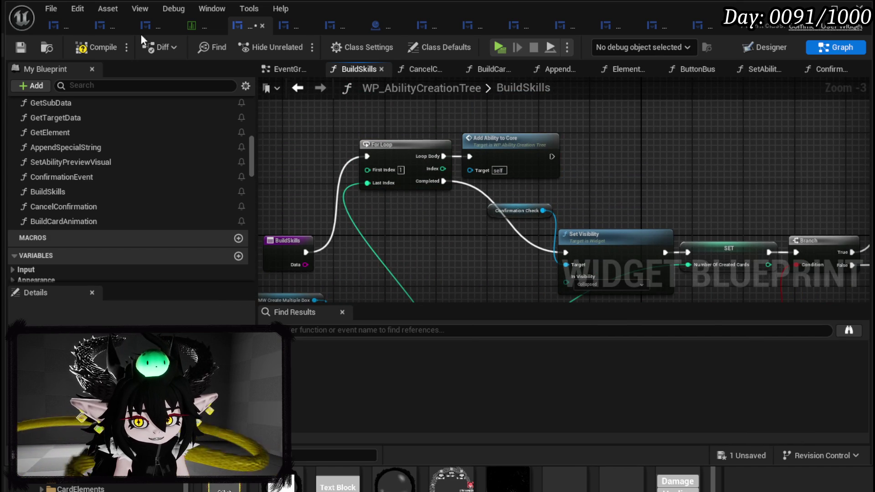
click(21, 47)
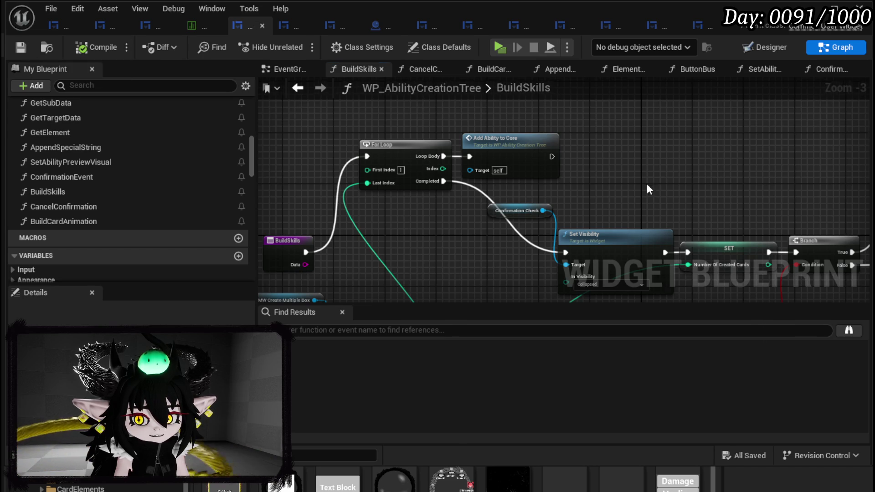
Inspect the timer and Build Card Animation nodes, save again, and return to the L_DungeonCreationTest level.
drag(625, 222, 444, 180)
mouse_move(523, 170)
mouse_down()
mouse_move(442, 141)
mouse_move(488, 117)
mouse_move(341, 120)
mouse_up()
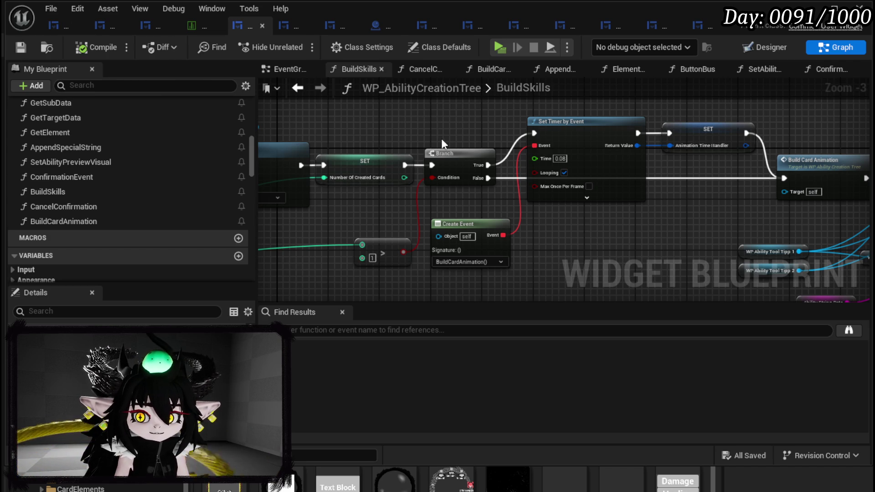
click(20, 47)
mouse_move(613, 115)
mouse_down()
mouse_move(389, 121)
mouse_move(717, 128)
mouse_up()
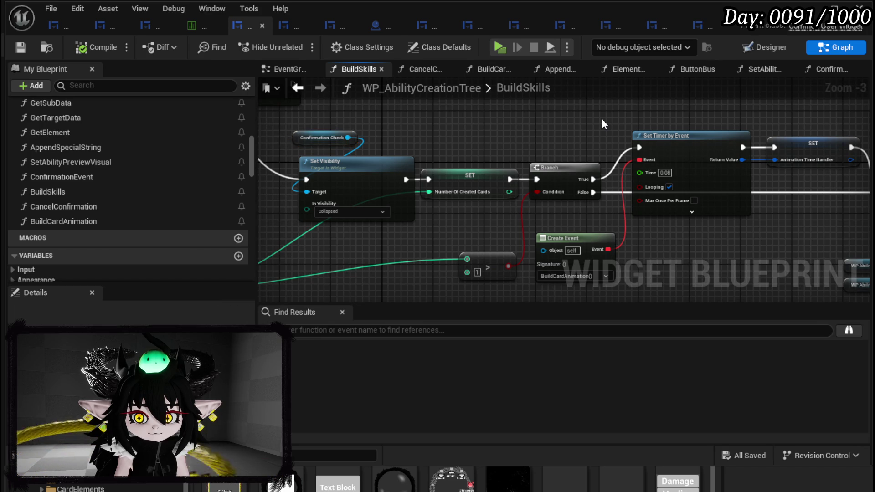
drag(602, 122, 419, 117)
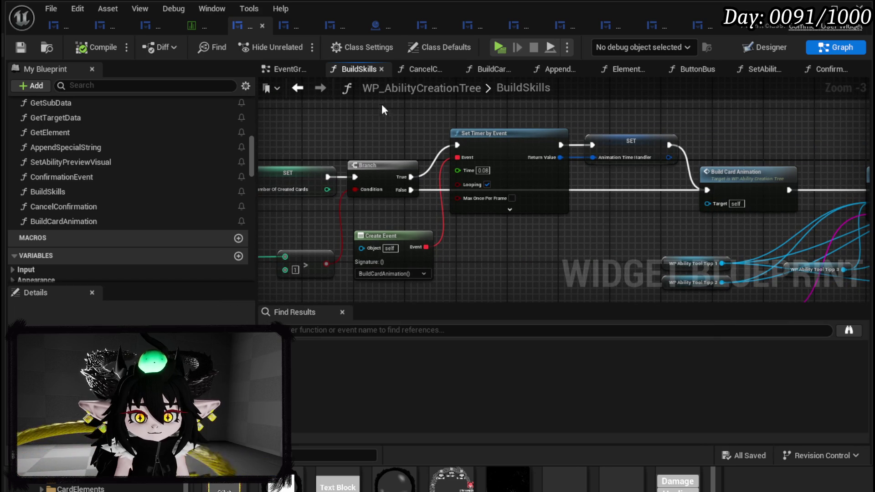
mouse_move(389, 171)
mouse_down()
mouse_move(691, 156)
mouse_move(751, 213)
mouse_up()
click(816, 9)
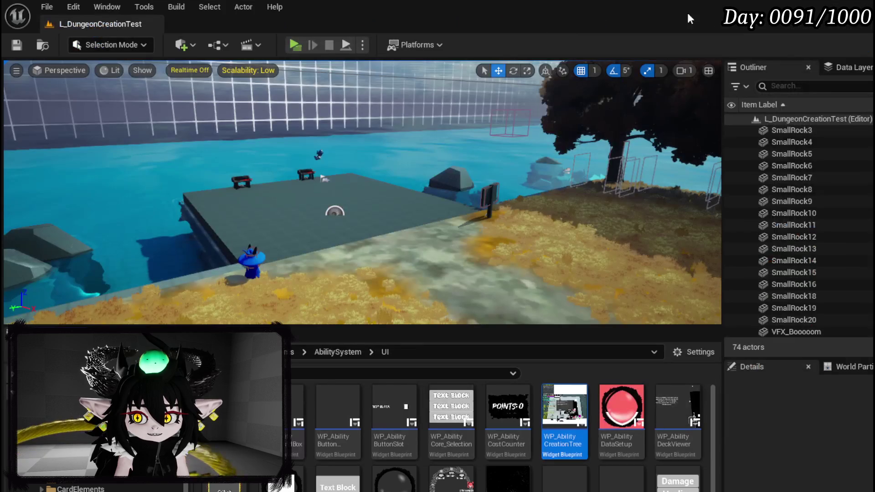
Launch a standalone play-test and browse the book's full card collection.
click(292, 46)
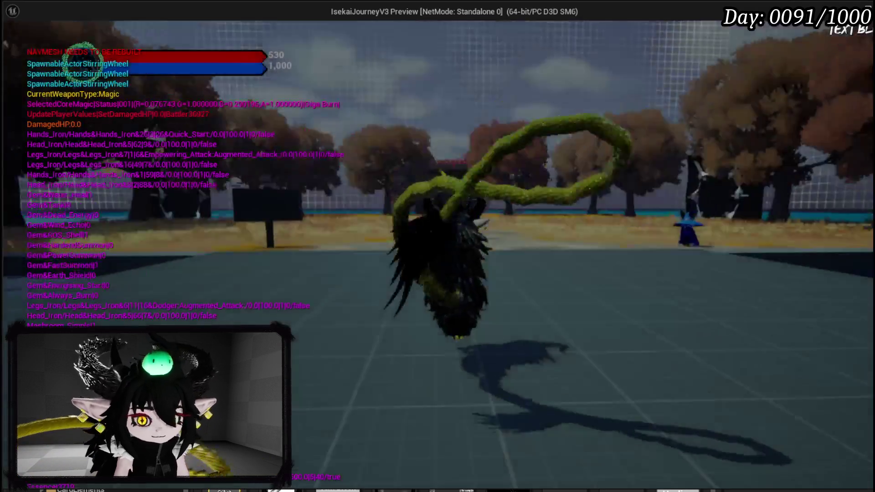
key(Escape)
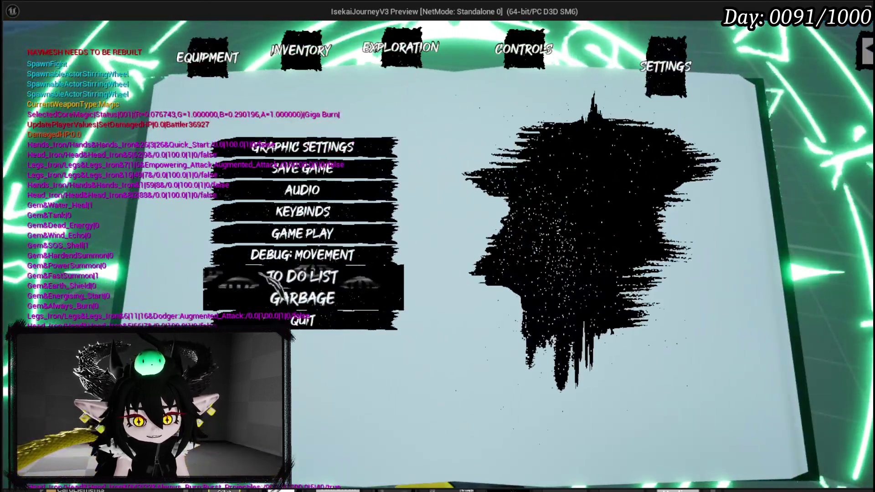
click(262, 274)
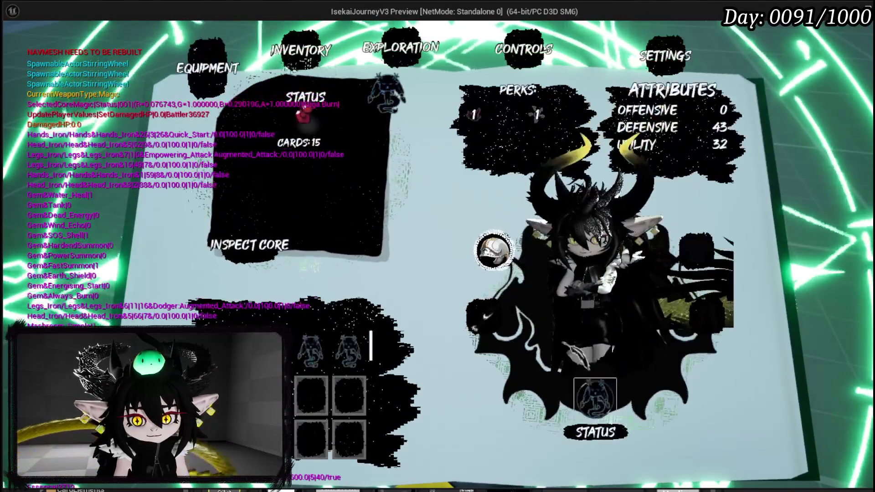
click(488, 244)
scroll(842, 76, down, 5)
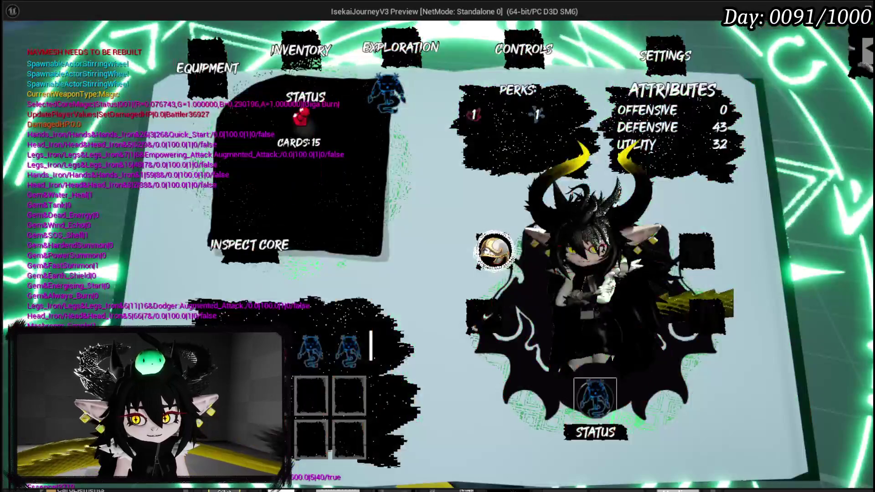
click(793, 249)
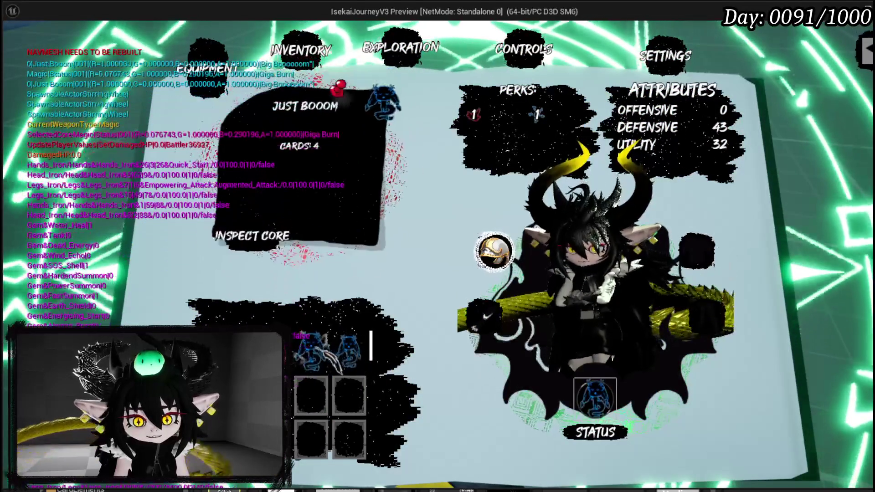
Select the Just Booom core, inspect its four cards, then open Create New Skill at the skill table.
click(349, 351)
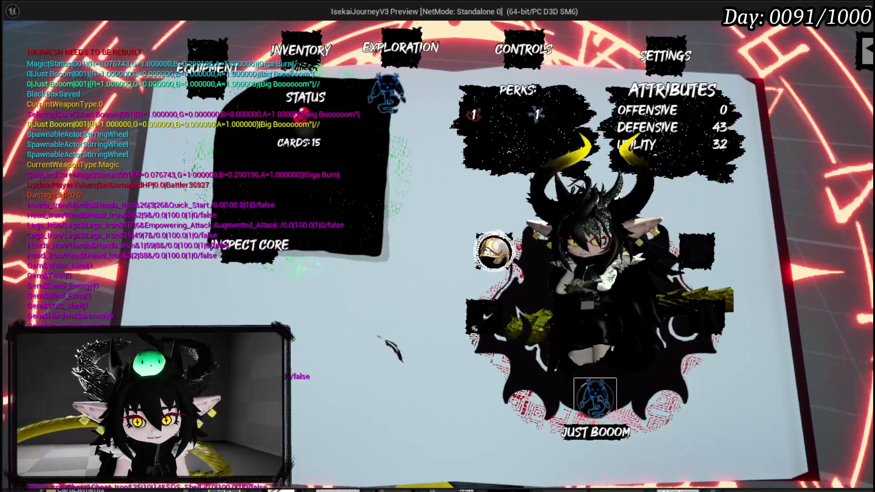
click(245, 252)
click(245, 253)
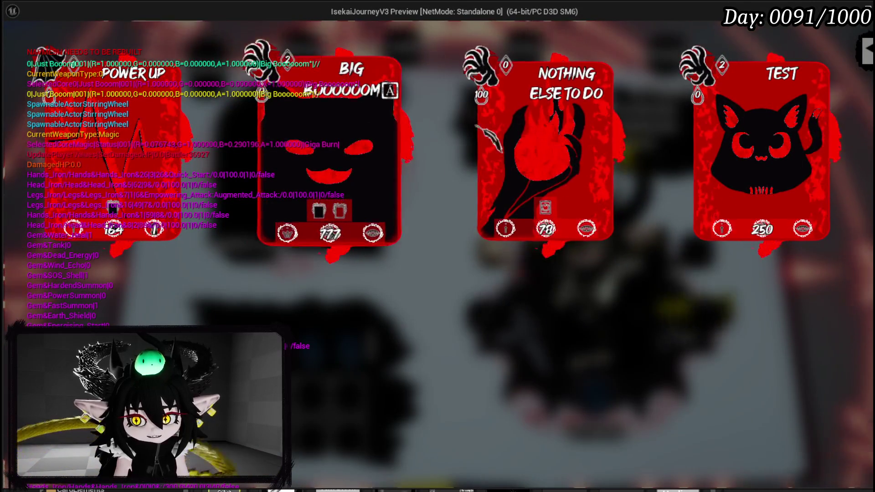
key(Escape)
key(Escape)
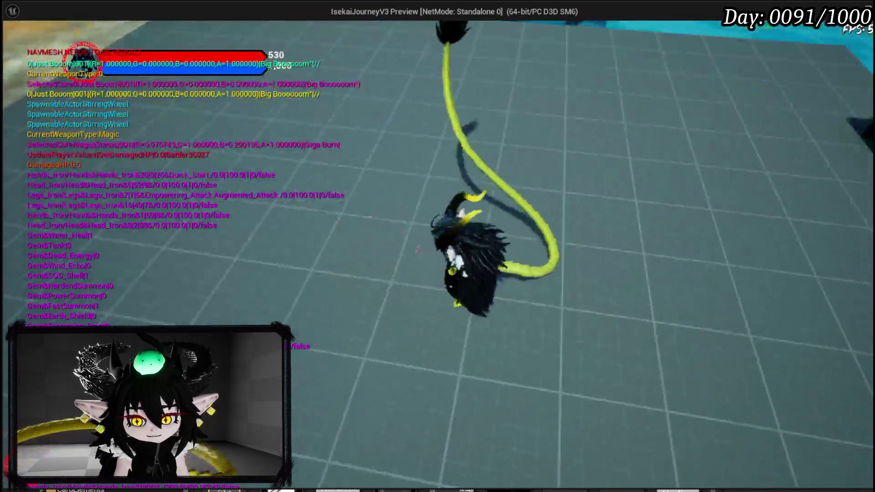
key(w)
key(e)
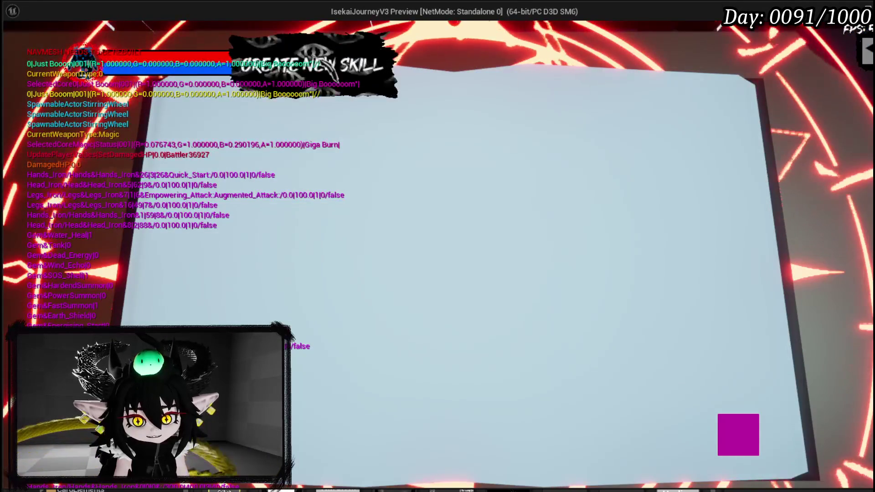
Build an Offensive Direct Hit skill with power 1, AOE targeting and the Cascade special, and create the card.
click(264, 132)
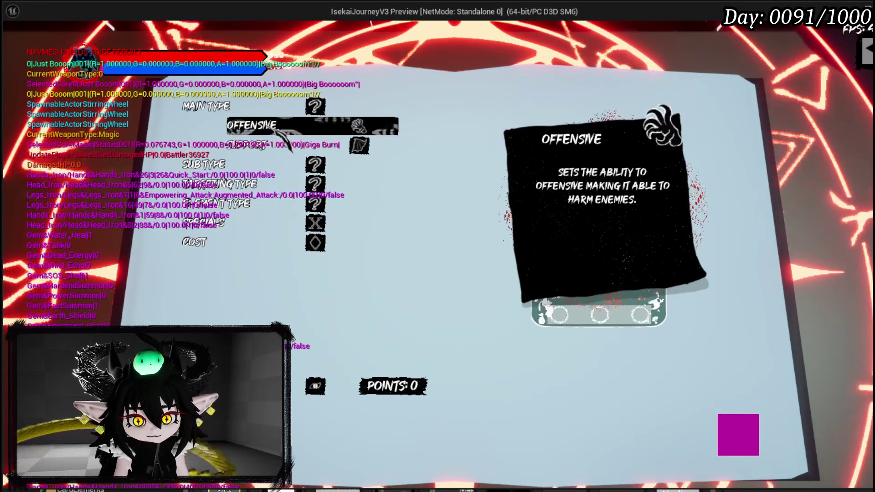
click(275, 130)
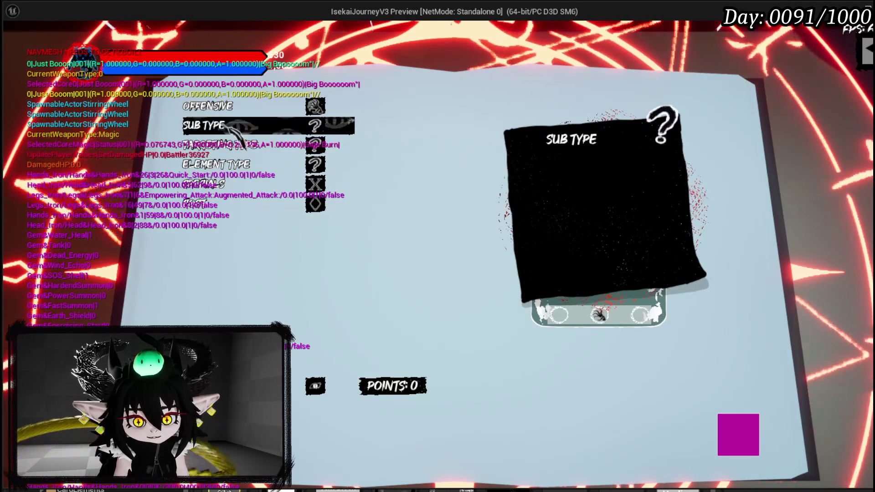
click(246, 127)
click(270, 147)
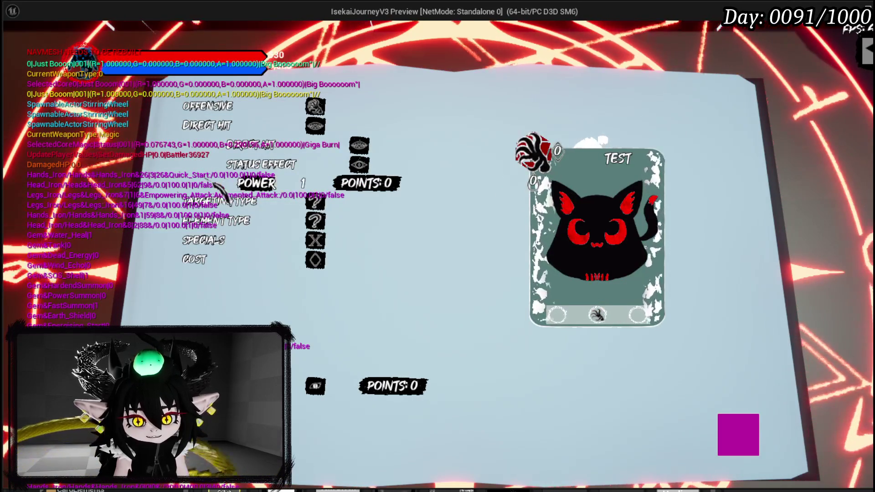
click(319, 188)
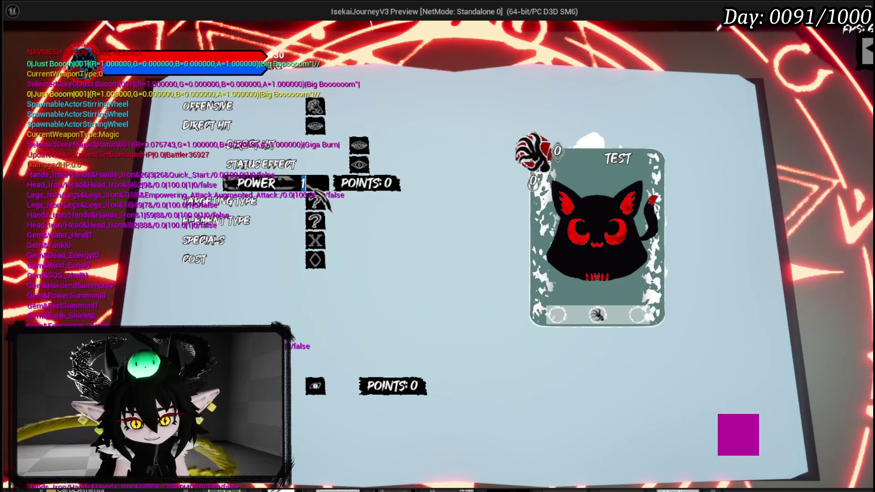
key(Return)
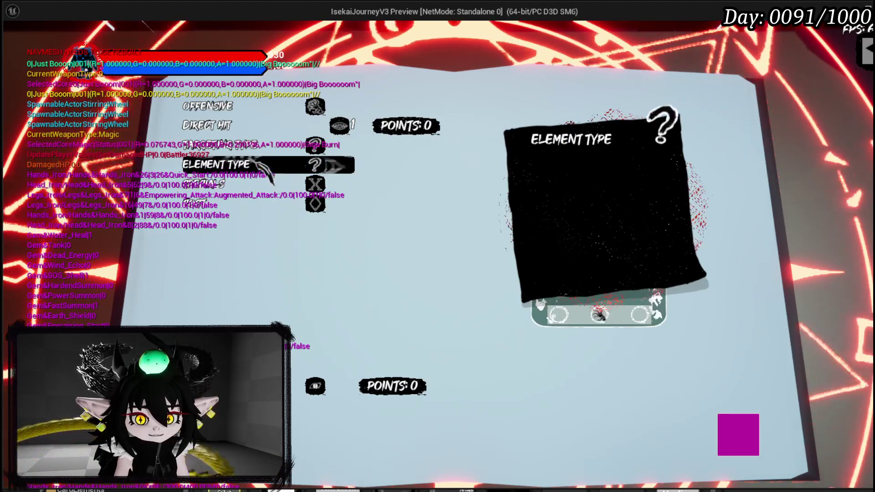
click(256, 145)
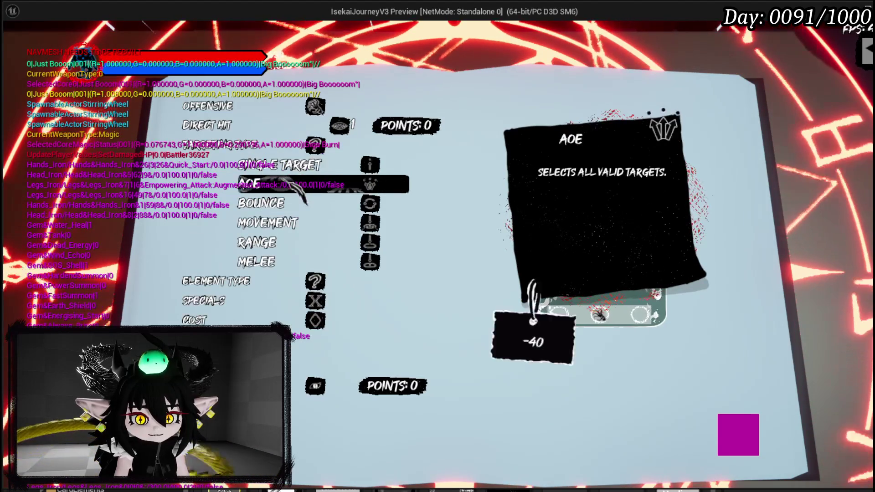
click(276, 184)
click(219, 183)
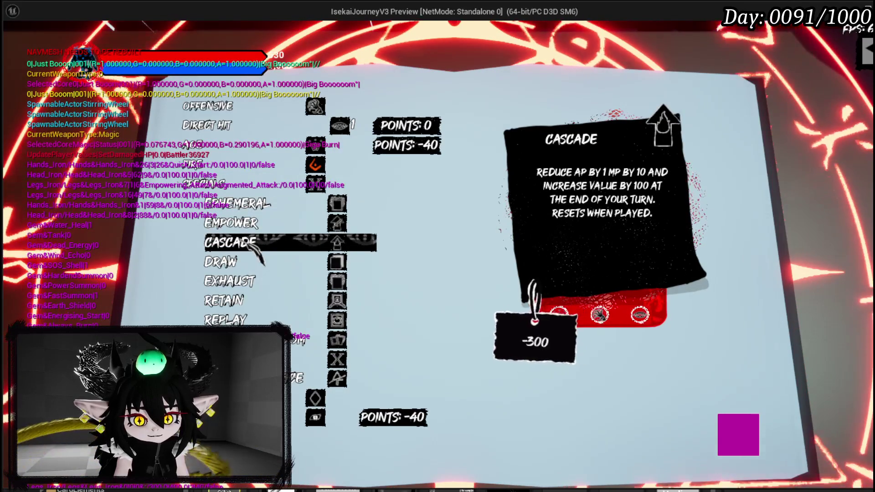
click(256, 247)
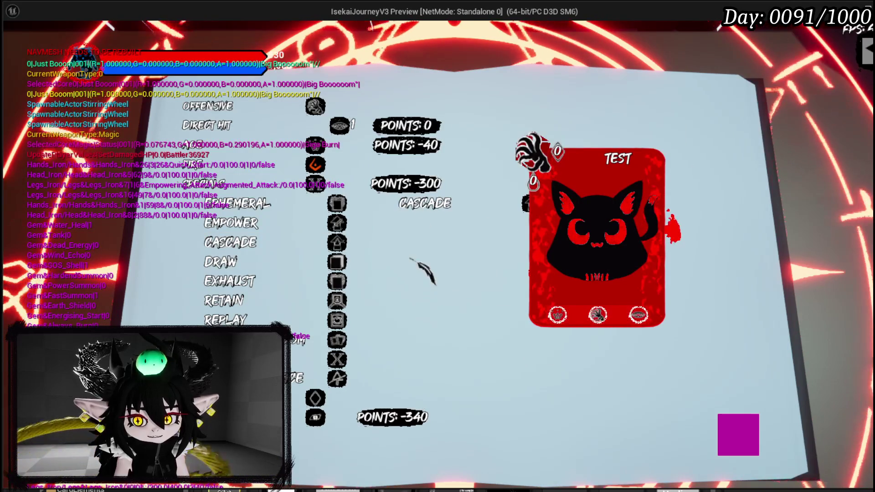
click(276, 186)
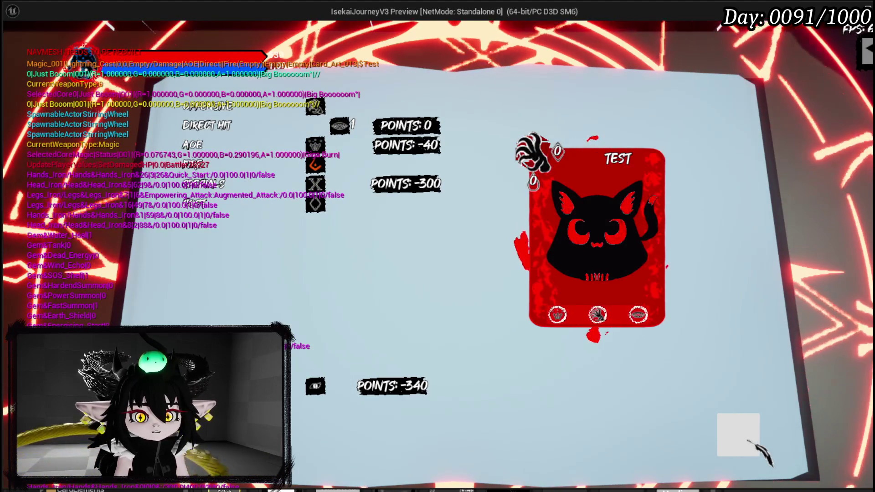
click(749, 441)
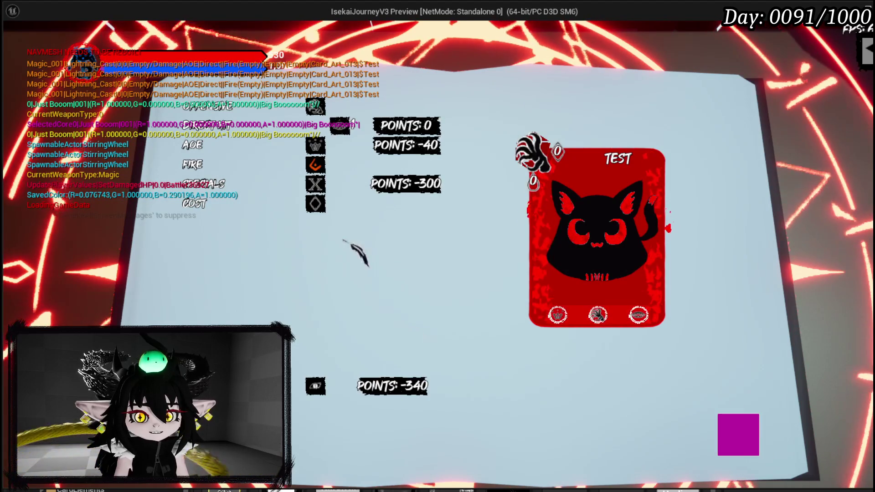
Swap the specials between Cascade and Empower, remove them, and create the cards again.
click(253, 185)
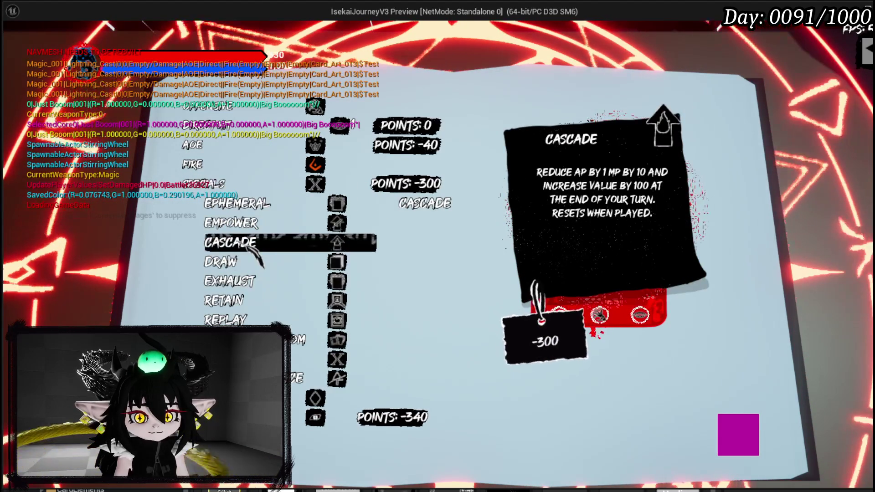
click(425, 203)
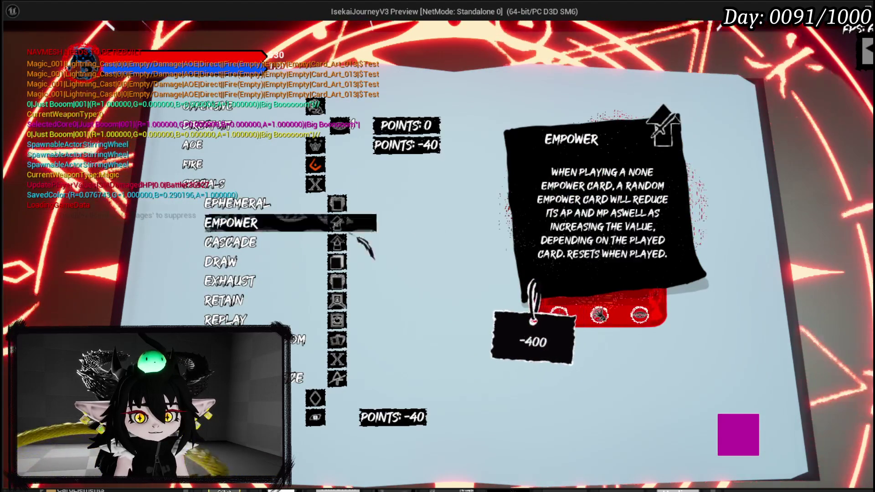
click(273, 242)
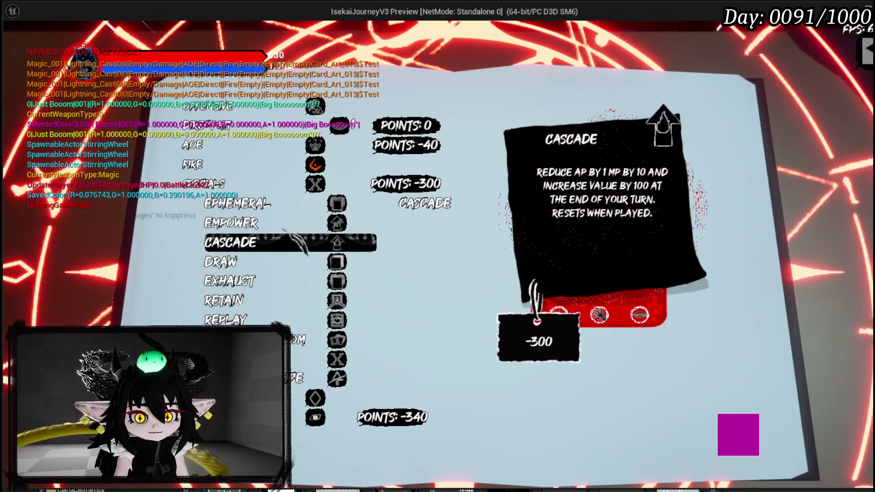
click(233, 223)
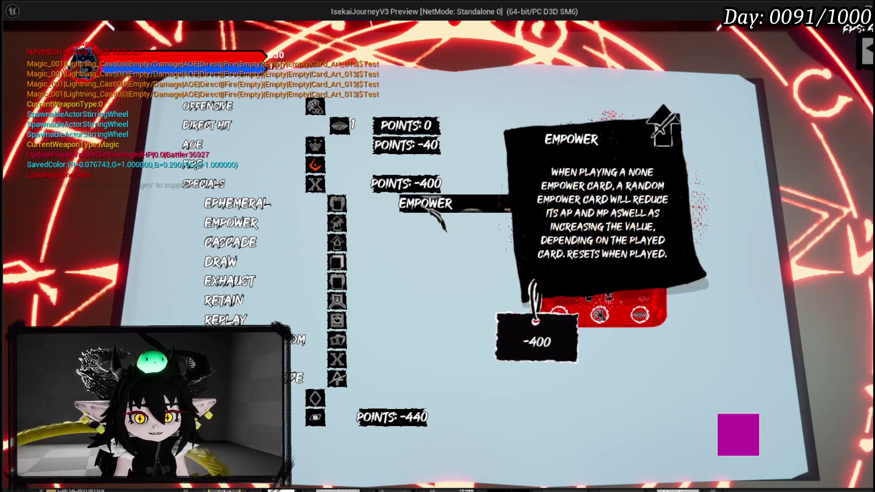
click(425, 209)
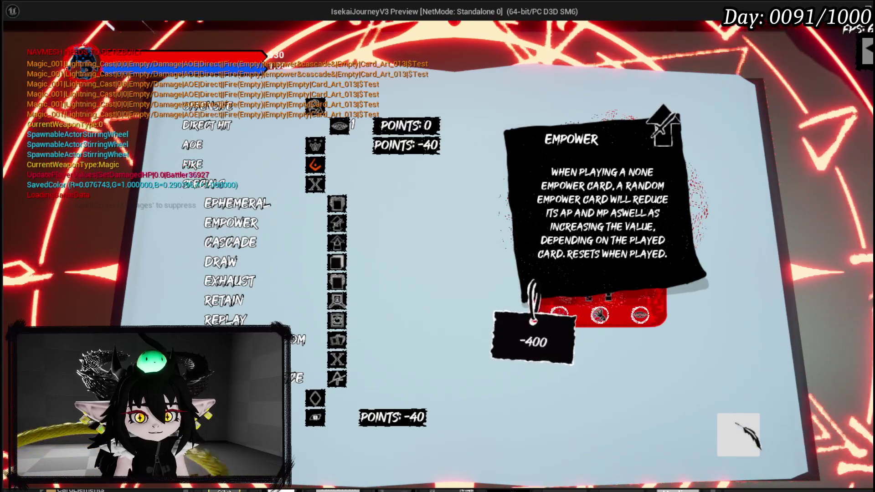
click(736, 428)
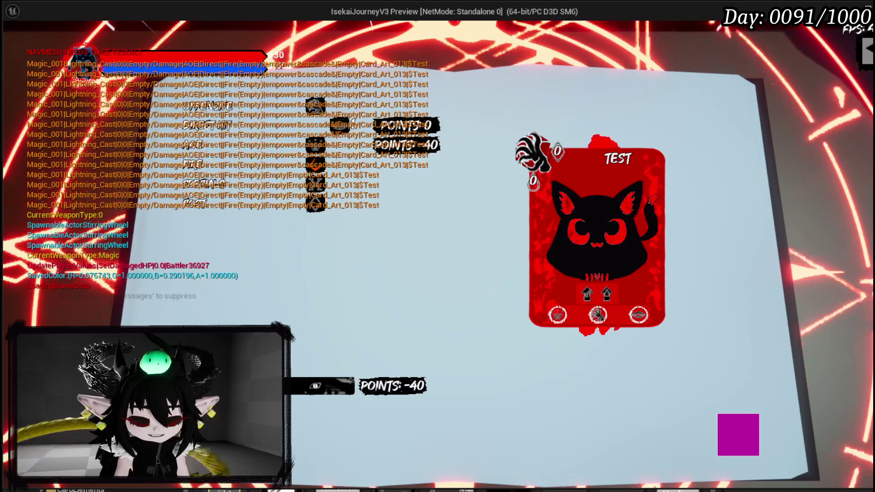
Add the Empower and Cascade specials, then flip the Test card to check its cost.
click(248, 192)
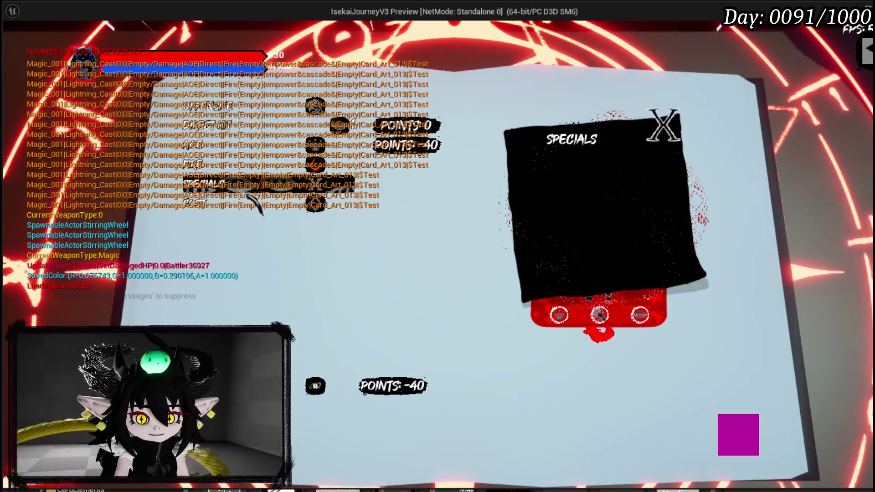
click(241, 191)
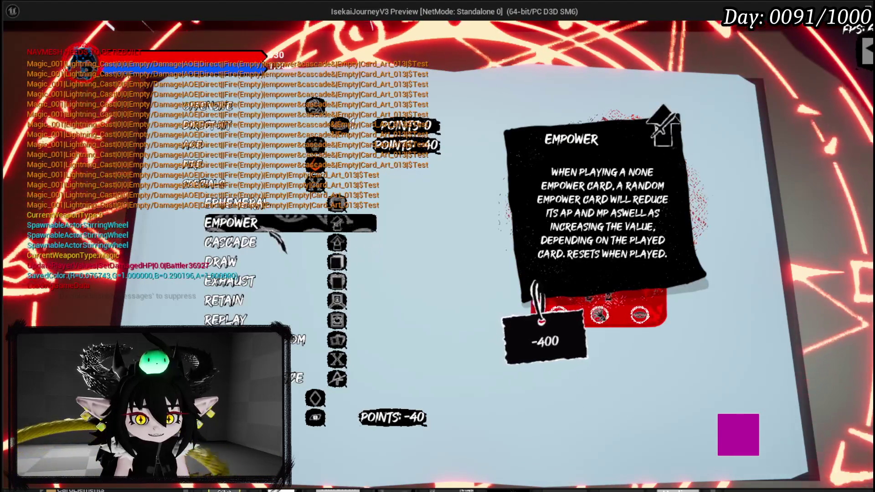
click(271, 224)
click(273, 243)
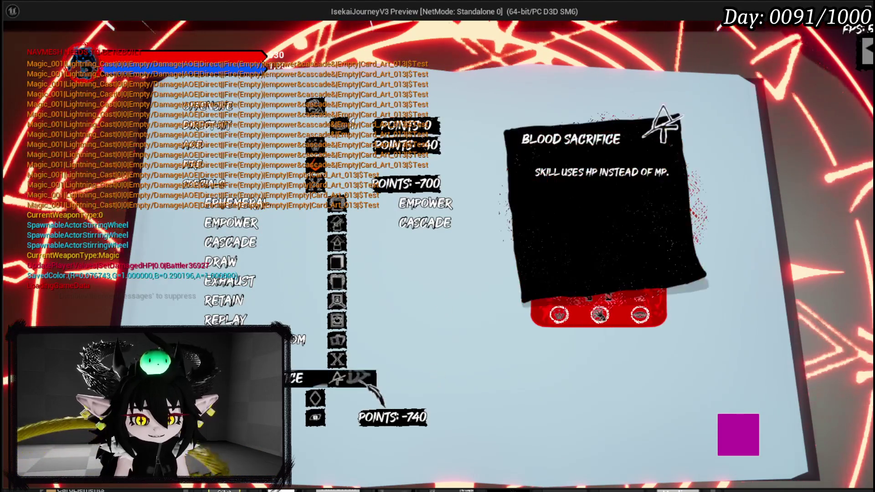
click(315, 399)
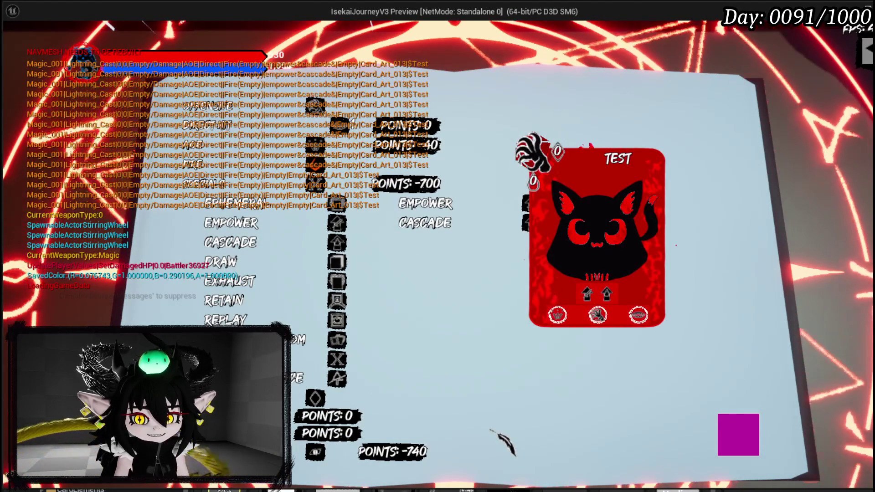
click(737, 435)
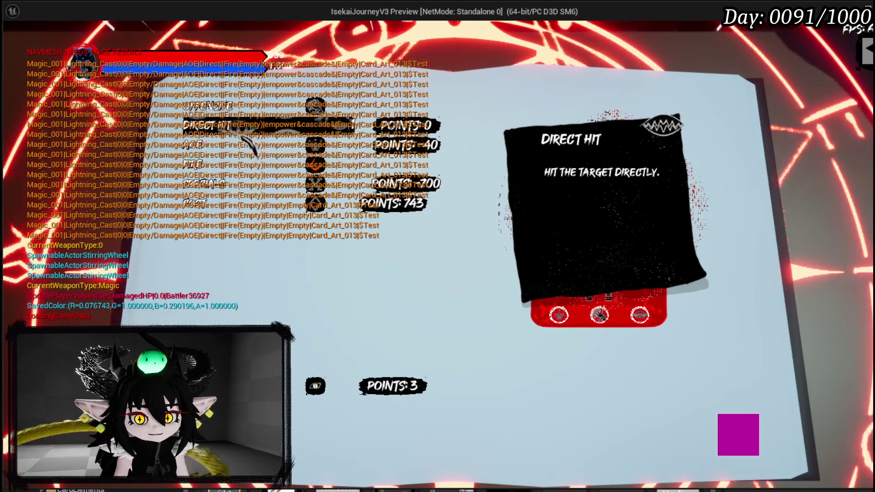
Lower the Test card's Direct Hit power from 4 to 3, leaving 0 skill points.
click(218, 136)
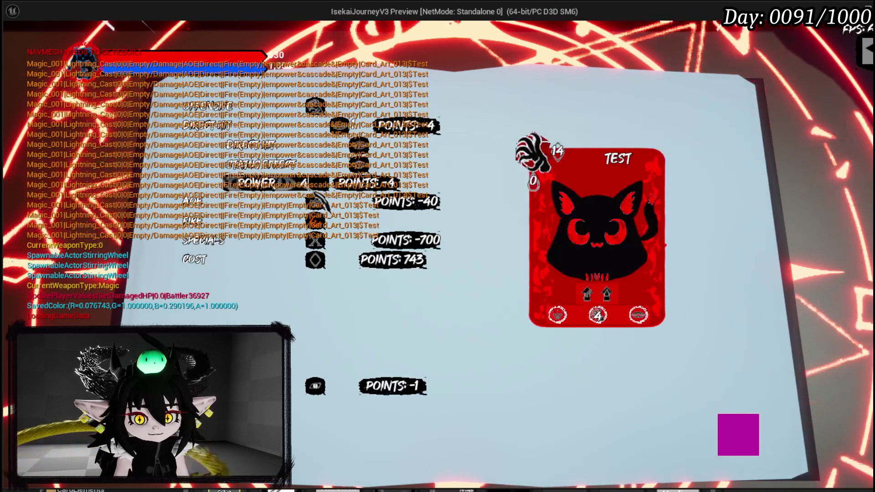
click(278, 188)
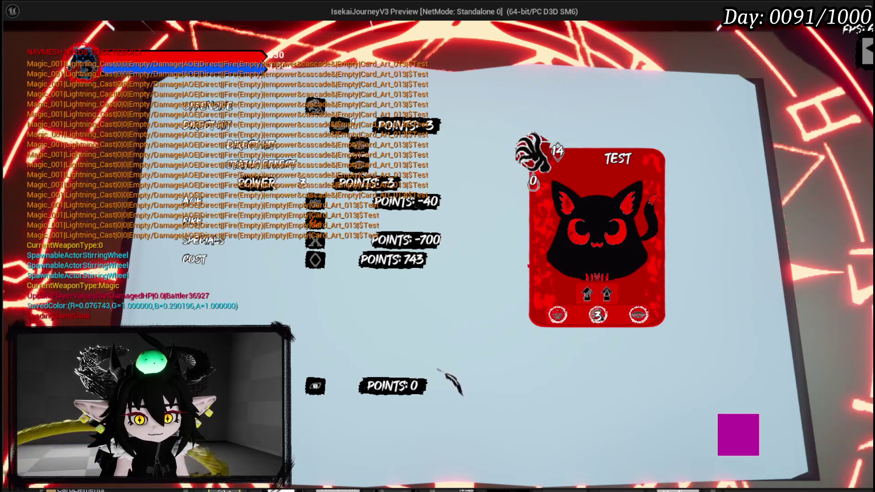
click(223, 126)
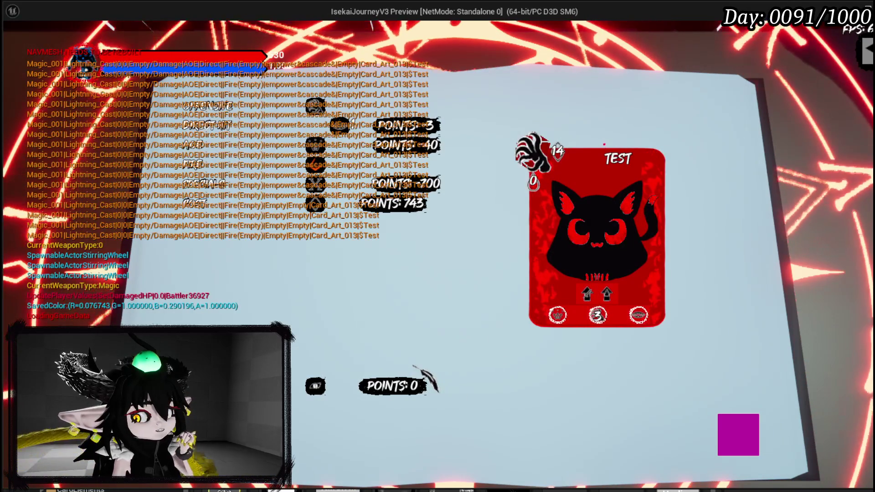
click(319, 386)
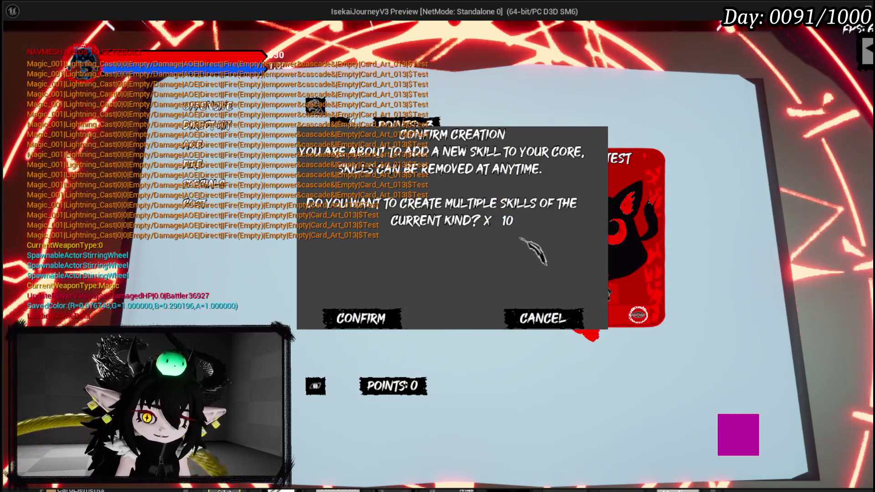
Confirm creating 10 Test skill copies in the core and close the skill book.
click(360, 326)
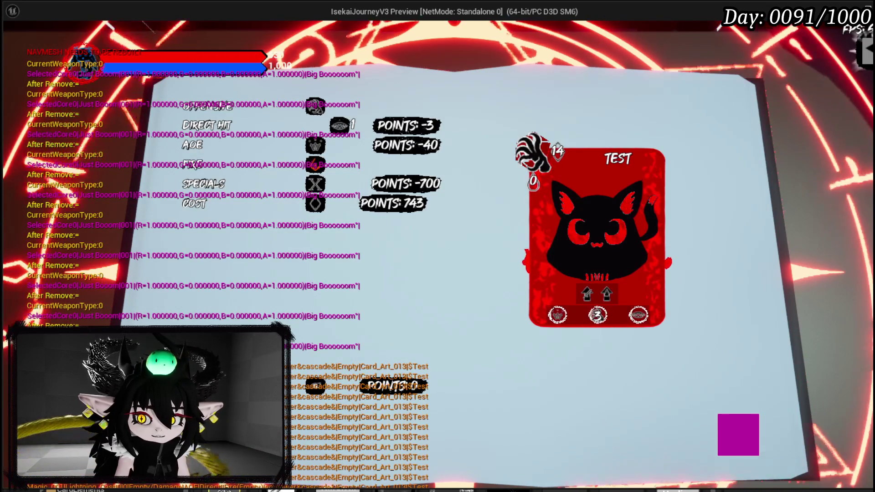
key(Escape)
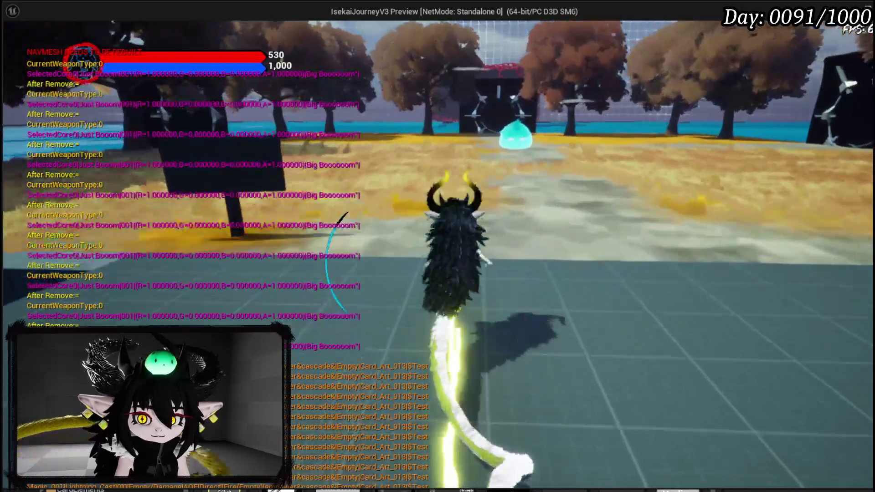
Walk to Slime_Water and attack it to begin a card battle dealing TEST cards.
key(w)
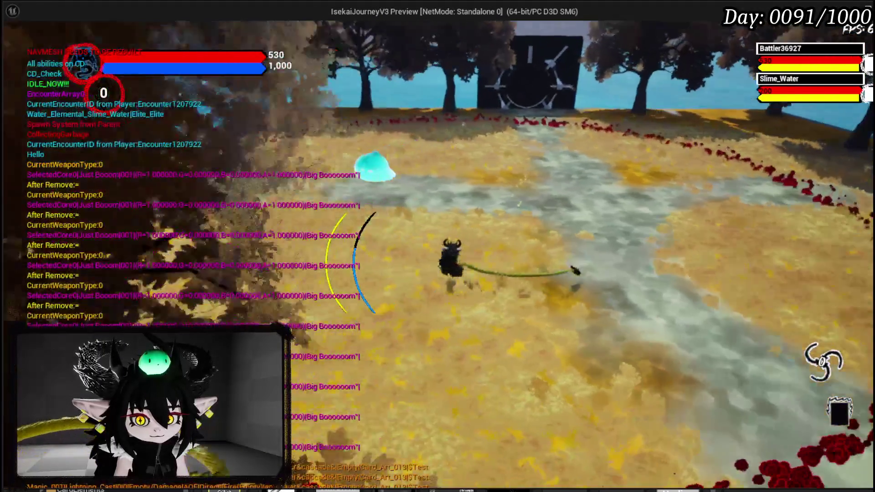
click(484, 235)
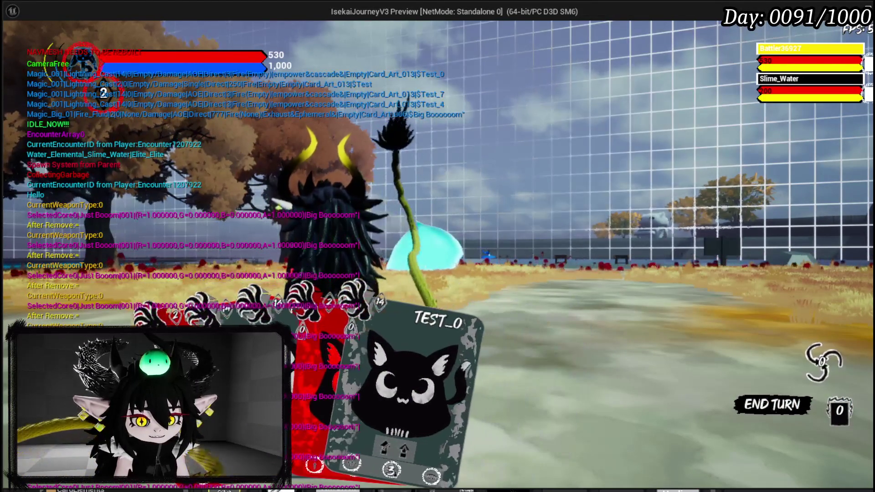
key(Tab)
Scroll the deck view's card grid to confirm TEST_1 through TEST_9 are included.
scroll(661, 224, down, 2)
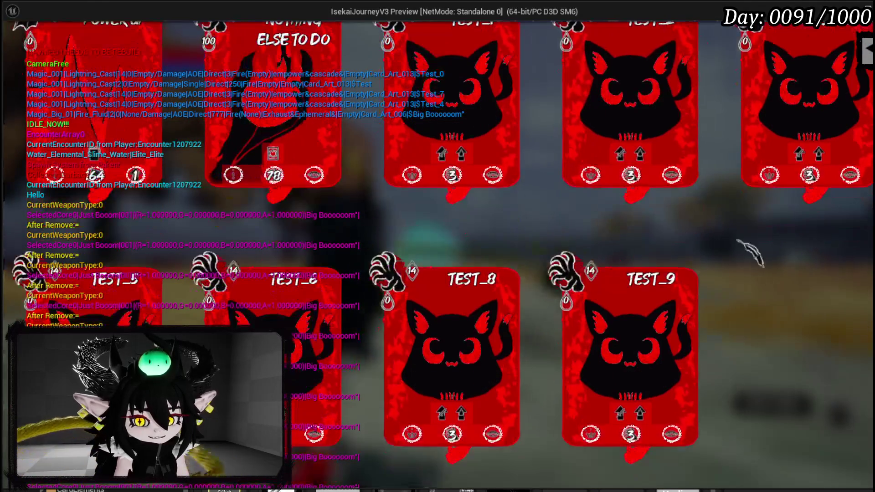
scroll(775, 243, up, 1)
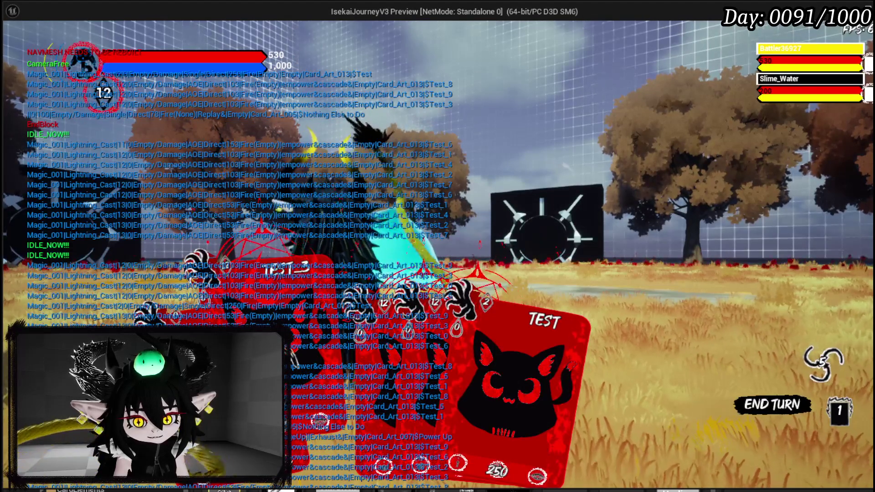
Pick a TEST card and cast it at Slime_Water.
click(515, 388)
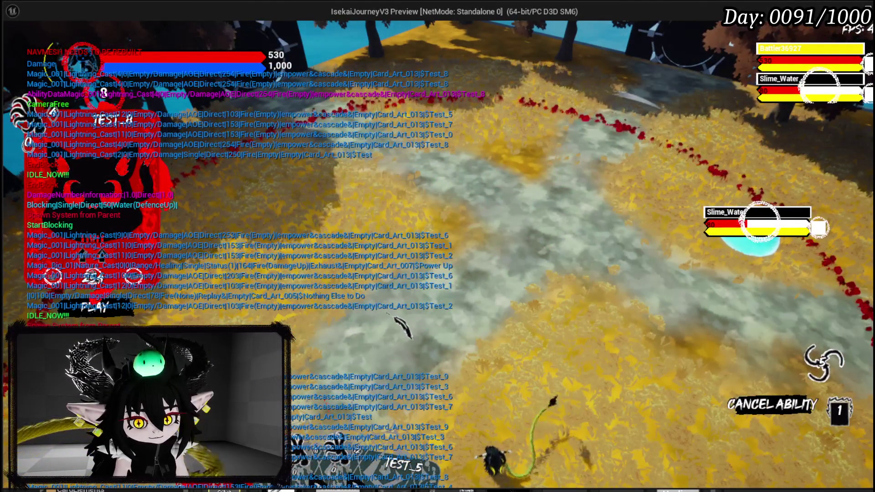
click(402, 327)
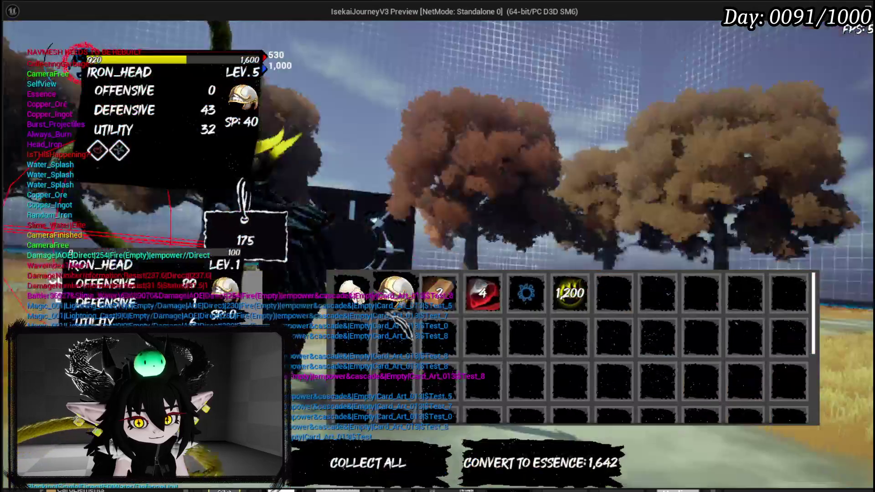
Stop play, save the L_DungeonCreationTest level, and relaunch the Standalone preview with Alt+P.
key(Escape)
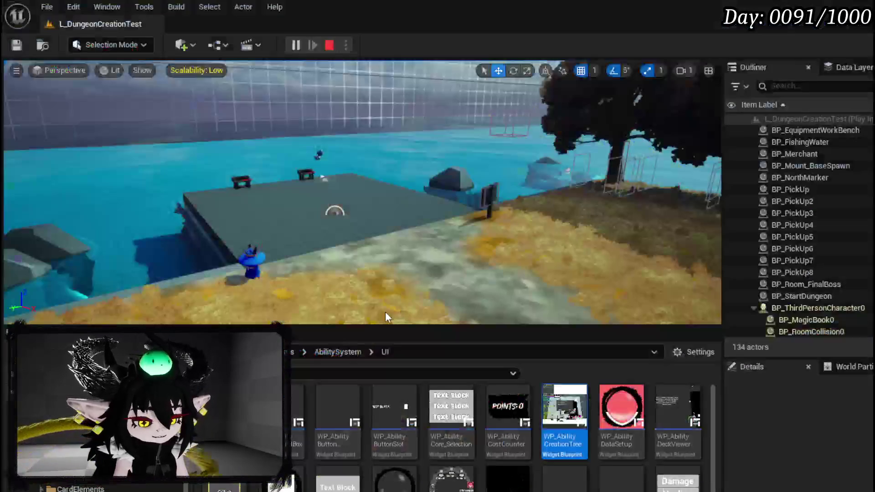
click(26, 46)
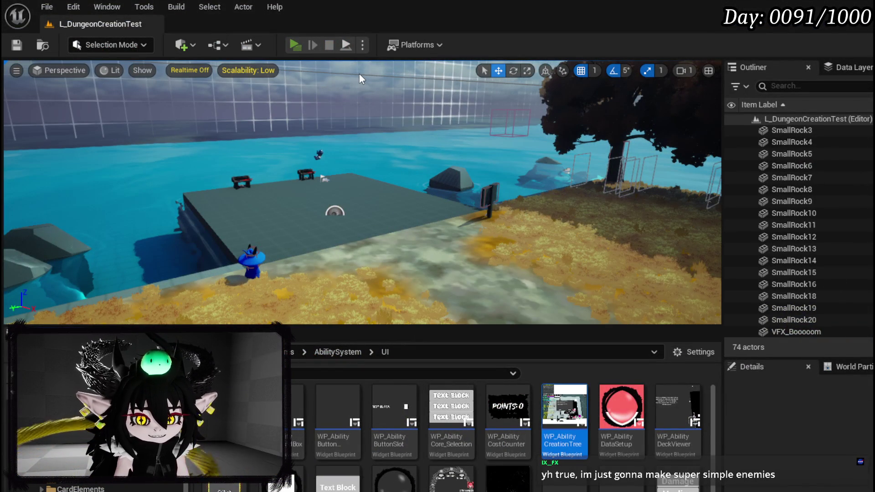
key(alt+p)
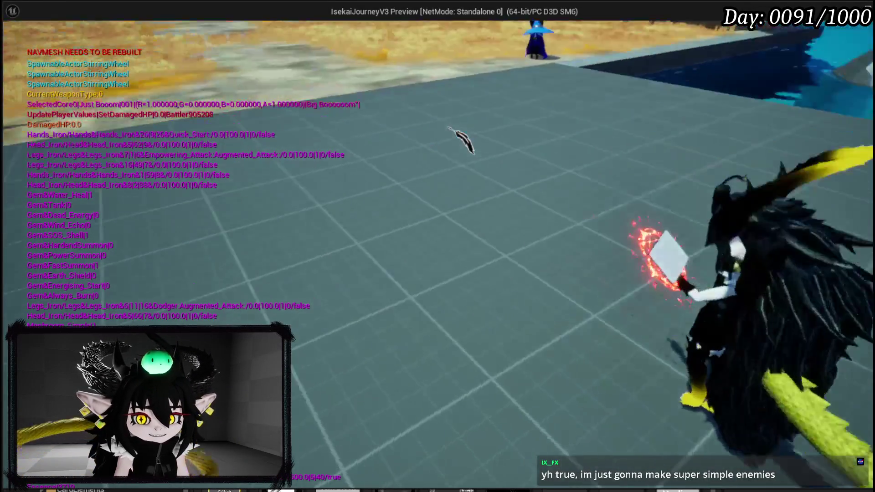
Inspect the Just Booom core's 4 cards from the in-game book menu, then close it.
key(Tab)
click(263, 225)
key(Escape)
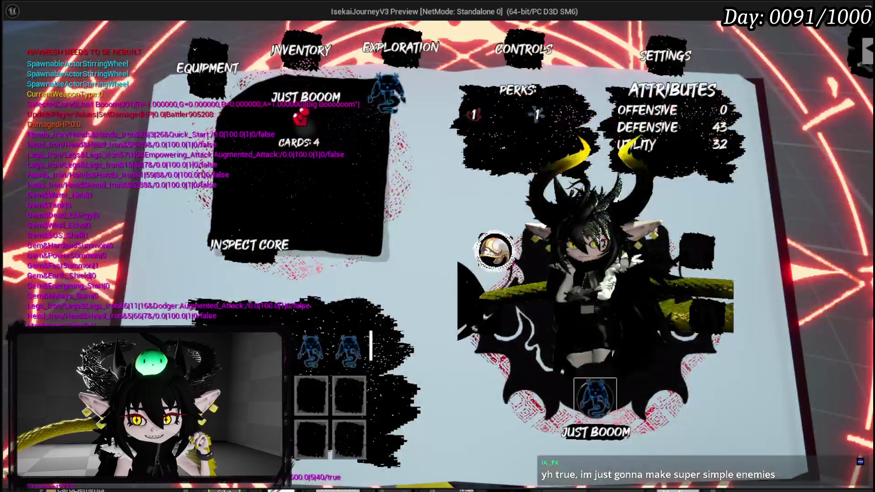
key(Tab)
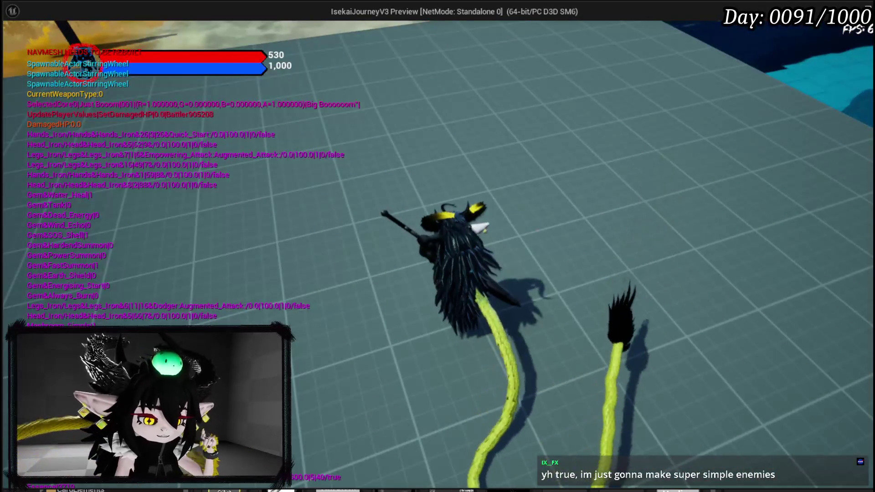
Stop play, save the level, and switch to the WP_AbilityCreationTree Blueprint window.
key(Escape)
click(15, 46)
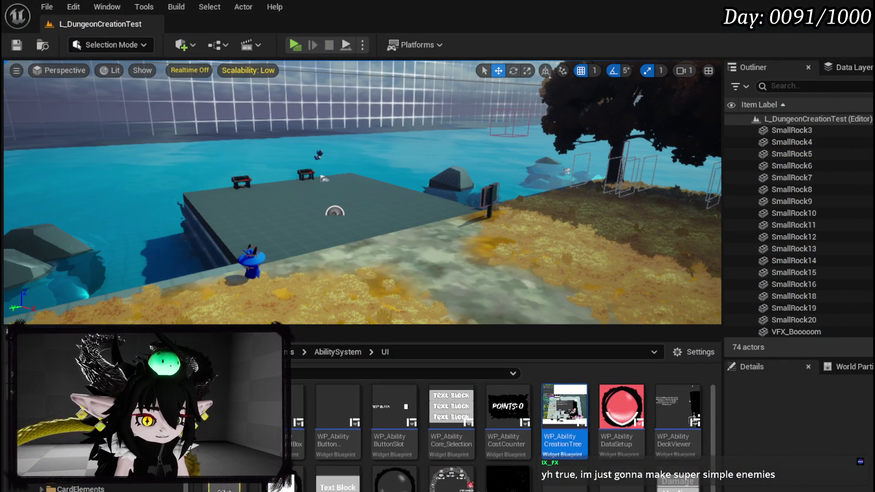
key(alt+Tab)
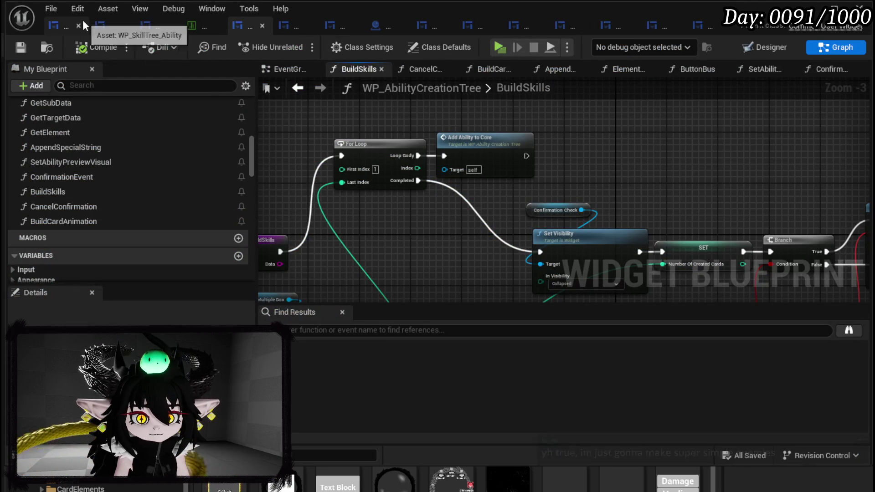
In the WP_SkillTree_Ability designer, hide the WP_TargetingType list.
click(61, 26)
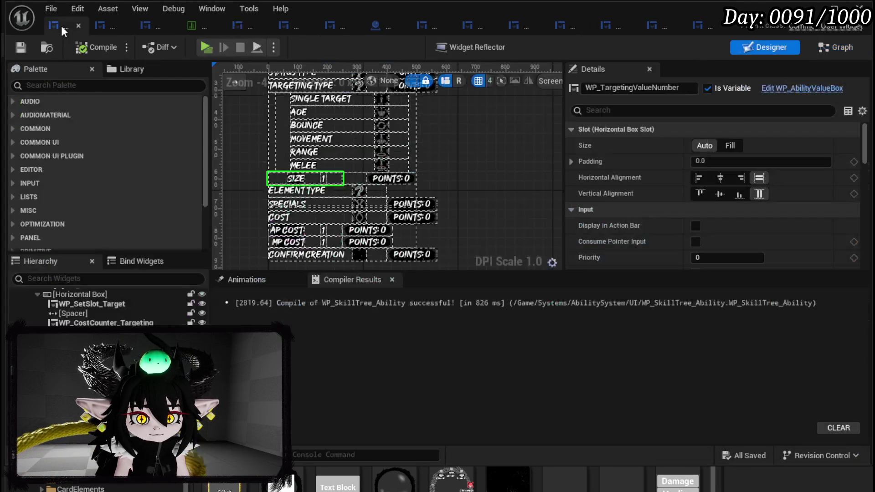
scroll(344, 149, up, 2)
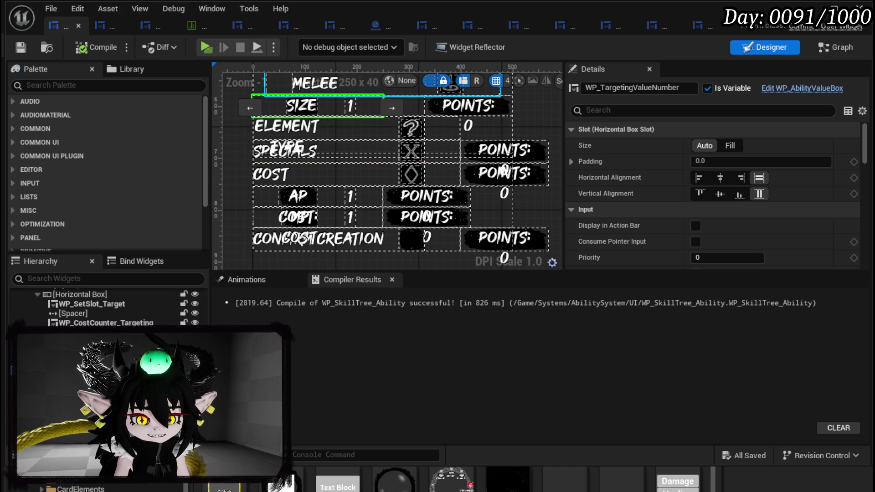
scroll(387, 208, down, 3)
click(379, 184)
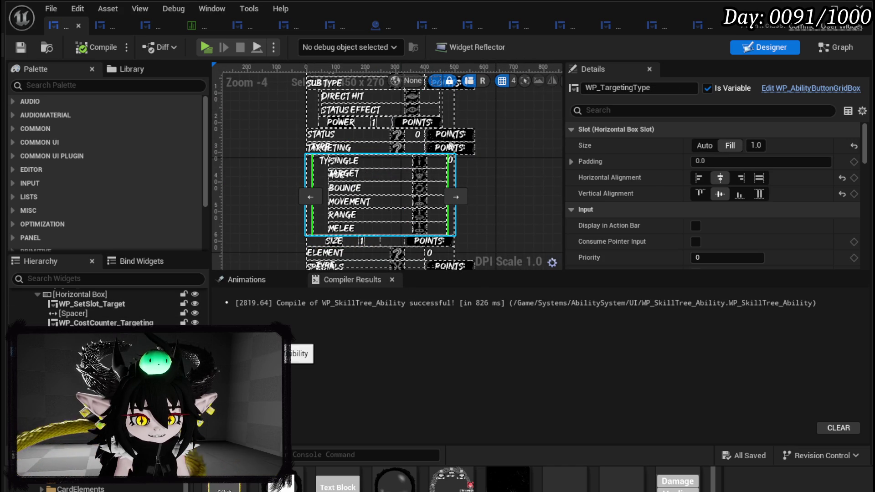
click(195, 332)
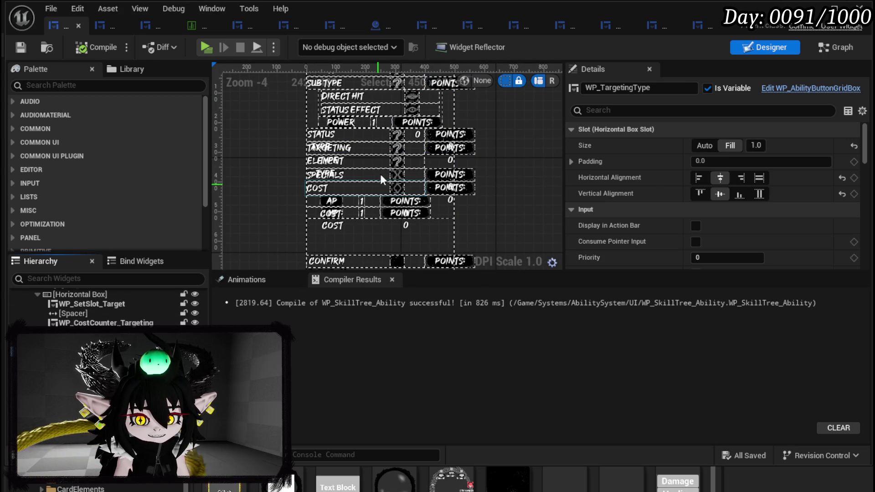
Step through the Sub Type, Direct and Specials slots down to WP_AvailableSpecials_Grid.
drag(360, 76, 338, 121)
click(338, 131)
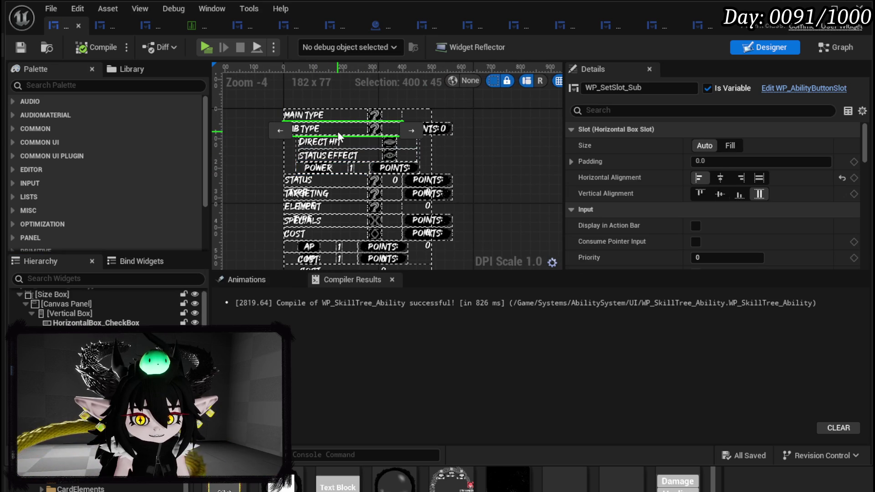
click(336, 145)
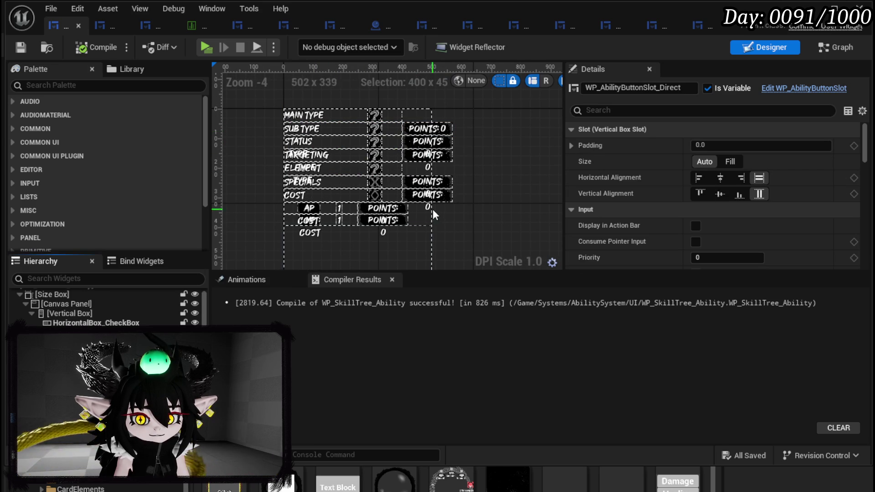
click(325, 182)
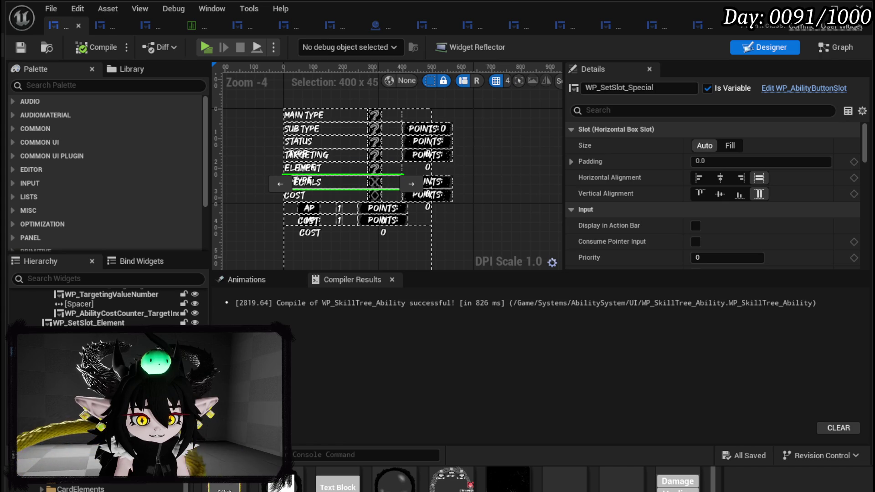
scroll(480, 256, down, 3)
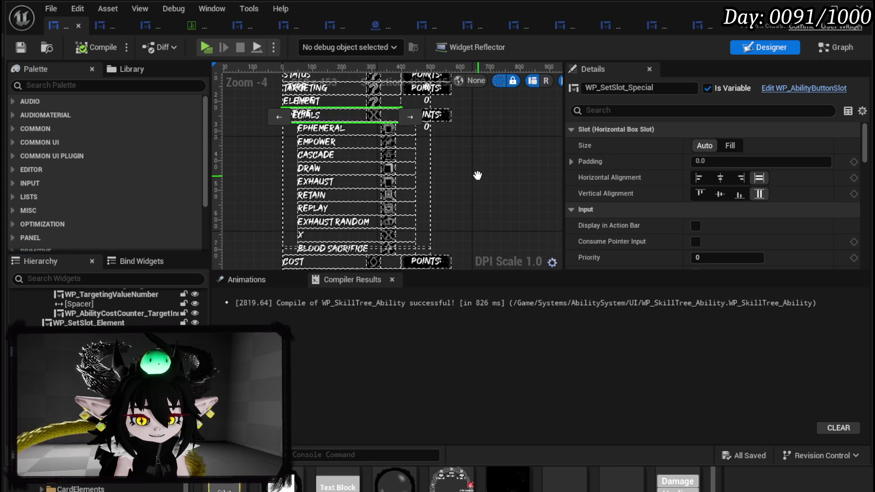
click(346, 171)
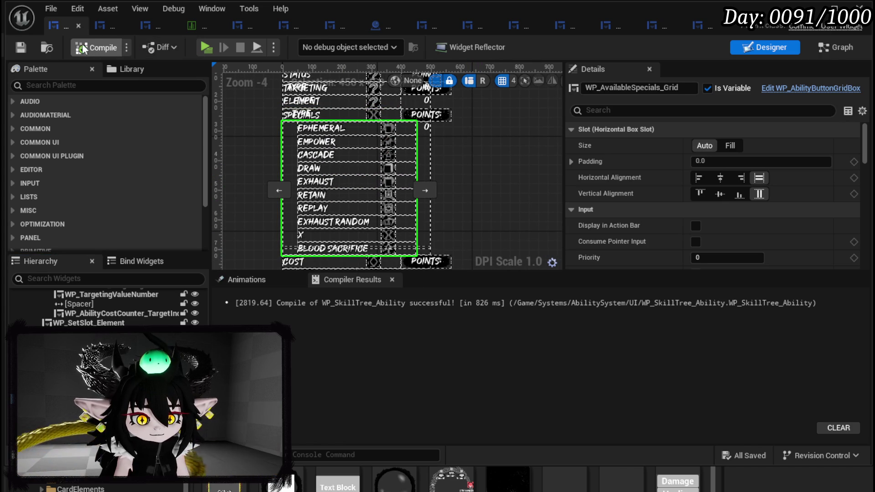
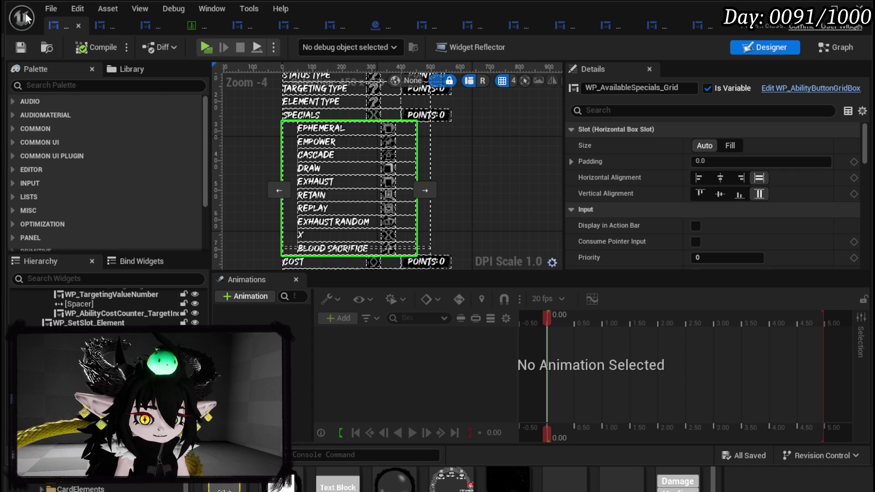
Save the skill book widget blueprint and review its cost and confirm rows.
click(21, 46)
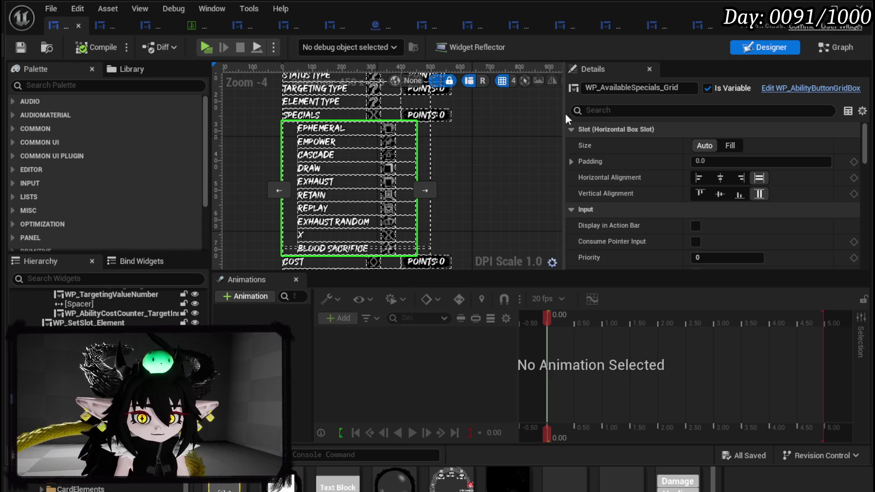
drag(483, 143, 430, 118)
scroll(445, 118, up, 2)
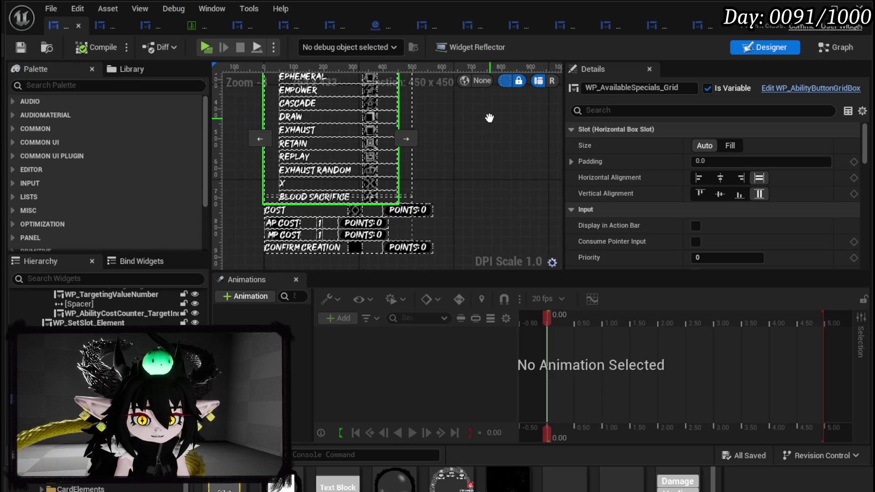
scroll(428, 141, down, 3)
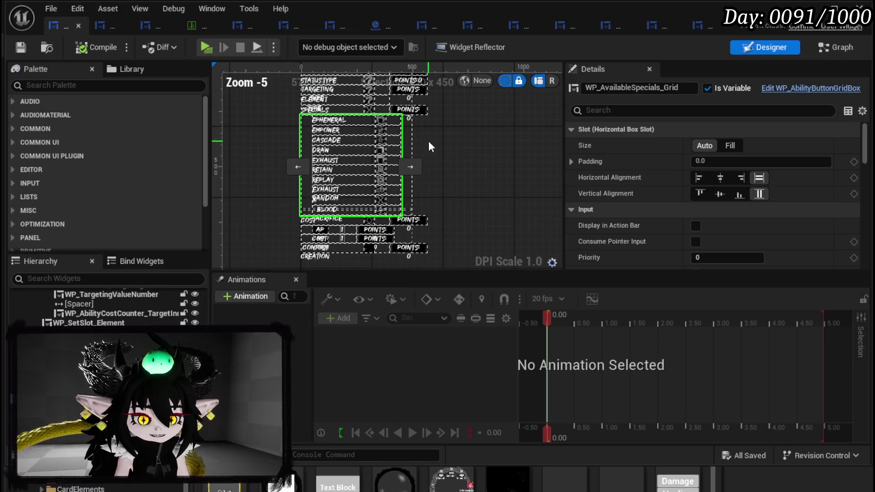
Recheck the STATUSTYPE row, save again, and box-select the cost-counter node group.
drag(448, 147, 448, 159)
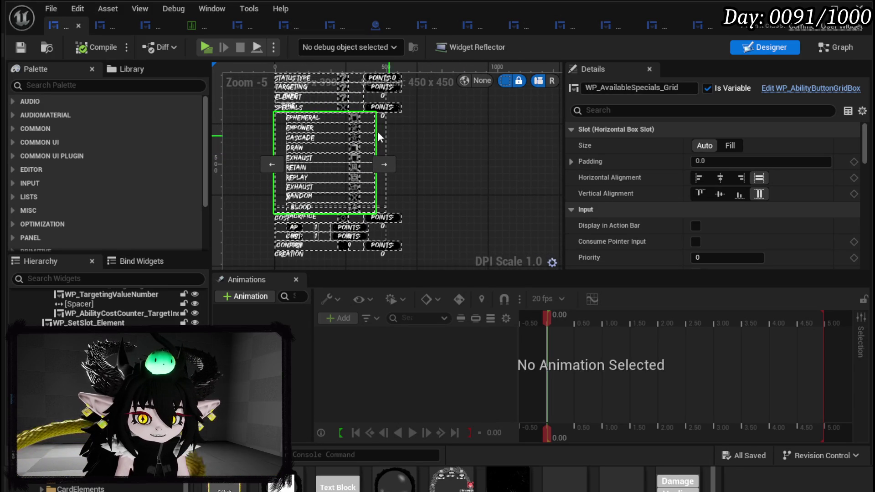
click(20, 47)
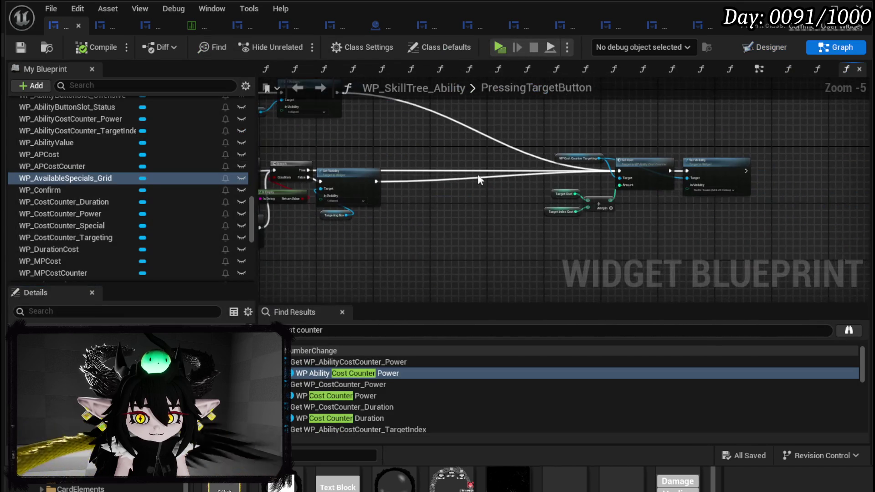
drag(529, 232, 731, 133)
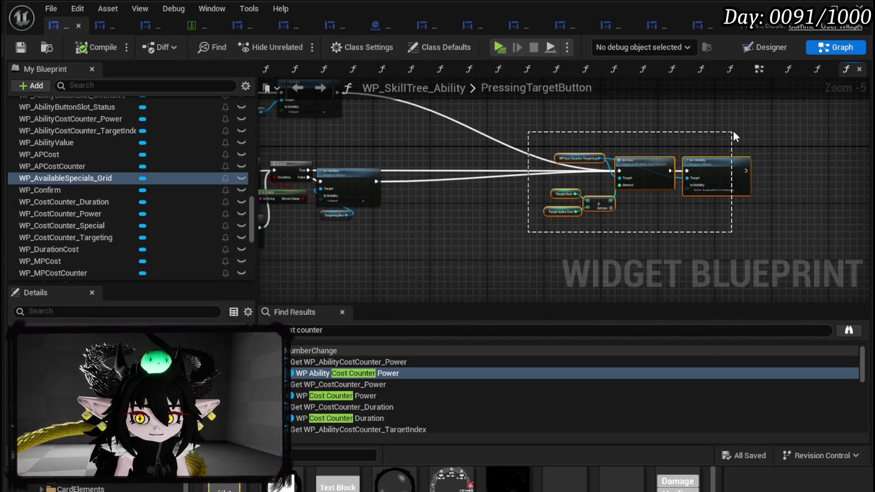
Shift the selected cost-counter nodes slightly left in PressingTargetButton.
mouse_move(637, 165)
mouse_down()
mouse_move(512, 165)
mouse_move(504, 151)
mouse_move(483, 159)
mouse_move(625, 164)
mouse_up()
scroll(625, 164, up, 3)
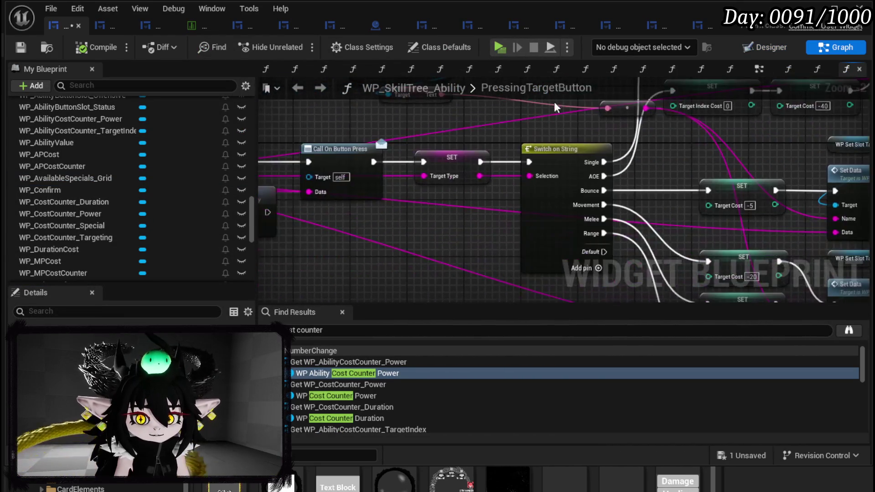
drag(455, 226, 683, 197)
mouse_move(483, 221)
mouse_down()
mouse_move(664, 240)
mouse_move(269, 230)
mouse_move(304, 228)
mouse_up()
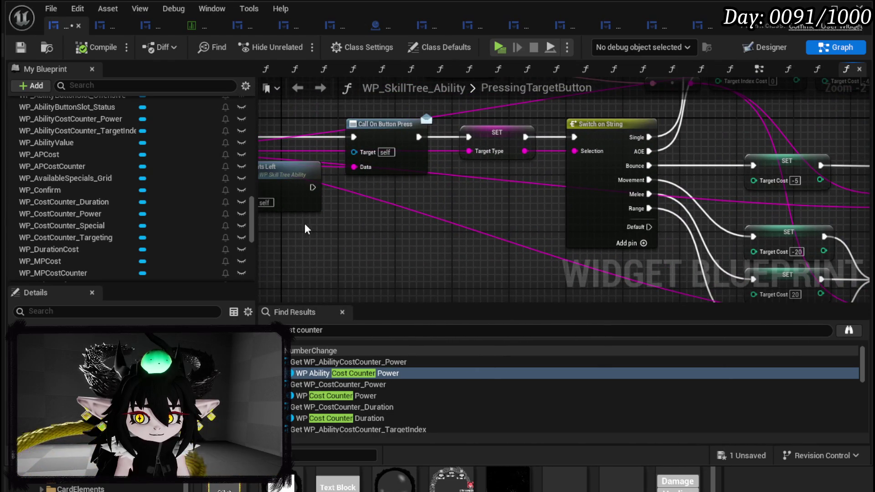
Open PressingButtonSpecial and view its For Each Loop and Switch on String nodes.
scroll(94, 152, up, 10)
scroll(96, 150, up, 10)
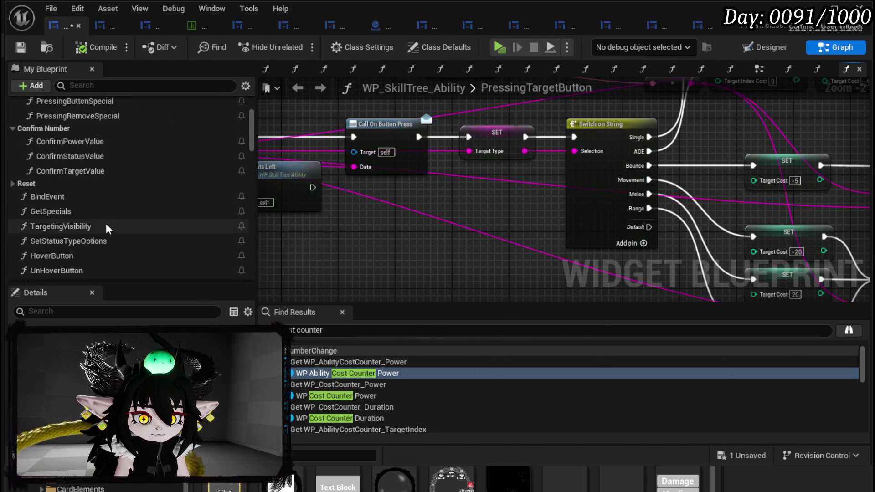
scroll(98, 178, up, 3)
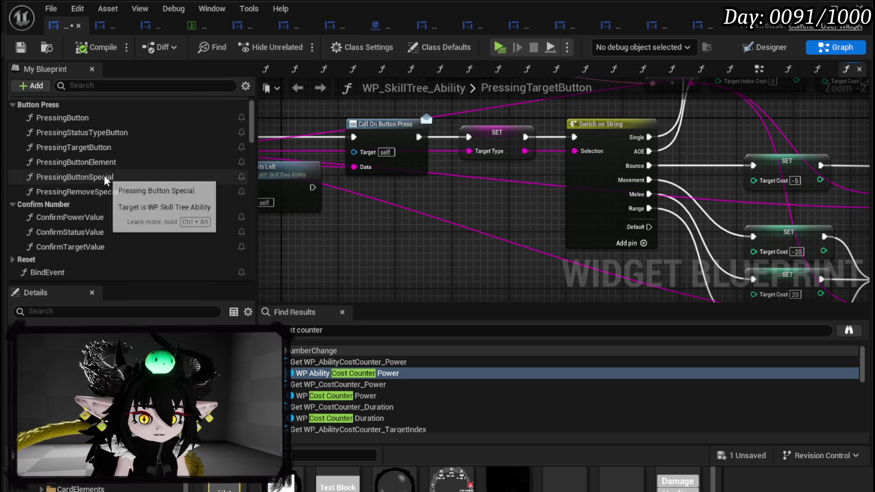
double_click(105, 177)
mouse_move(533, 201)
mouse_down()
mouse_move(264, 208)
mouse_move(311, 135)
mouse_move(517, 206)
mouse_move(158, 177)
mouse_up()
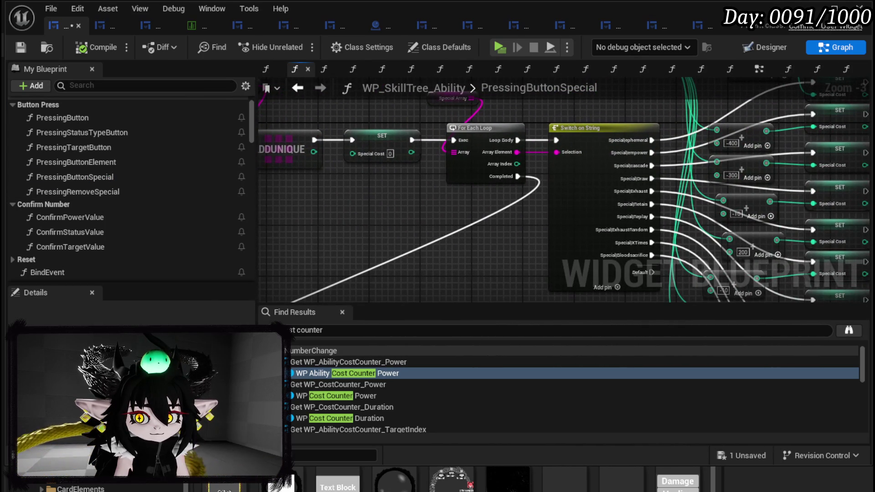
Reposition the Call On Button Press node among the function's entry nodes.
mouse_move(456, 137)
mouse_down()
mouse_move(522, 171)
mouse_move(584, 177)
mouse_move(659, 132)
mouse_up()
mouse_move(867, 123)
mouse_down()
mouse_move(701, 147)
mouse_move(620, 135)
mouse_move(790, 155)
mouse_up()
mouse_move(435, 164)
mouse_down()
mouse_move(410, 153)
mouse_move(398, 165)
mouse_move(422, 163)
mouse_up()
drag(373, 145, 455, 155)
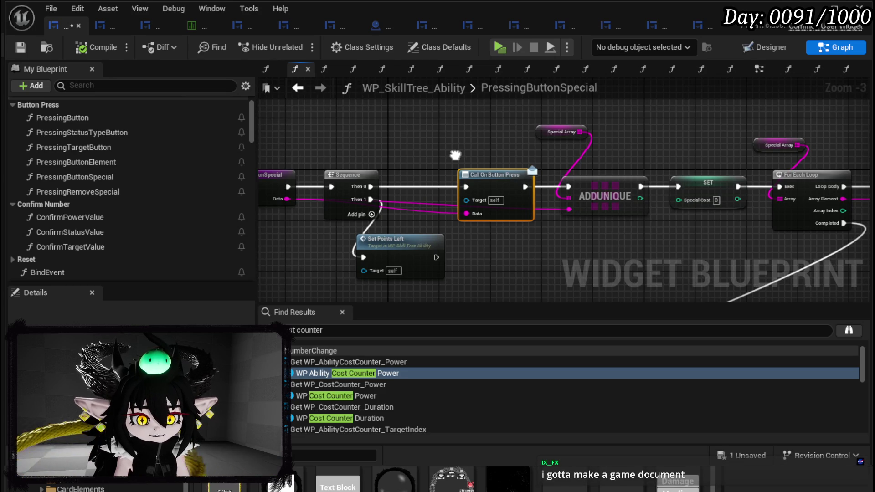
mouse_move(456, 155)
mouse_down()
mouse_move(490, 156)
mouse_move(449, 150)
mouse_move(503, 147)
mouse_up()
click(441, 195)
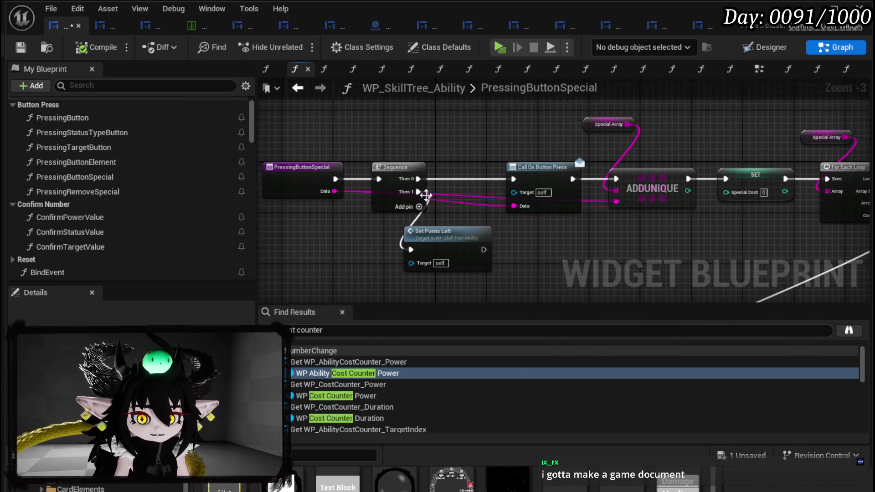
Shift Sequence left and Set Points Left down-right, then save the blueprint.
drag(399, 171, 386, 171)
drag(464, 232, 500, 241)
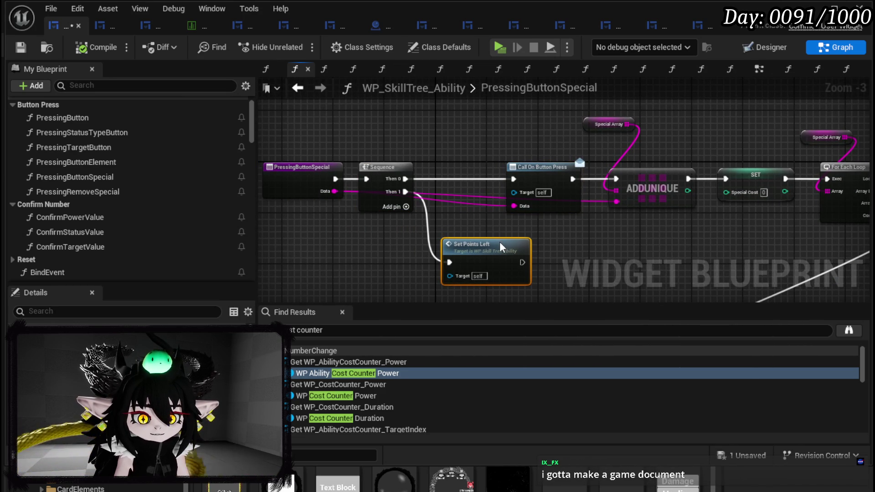
mouse_move(576, 239)
mouse_down()
mouse_move(486, 226)
mouse_move(551, 223)
mouse_up()
click(551, 223)
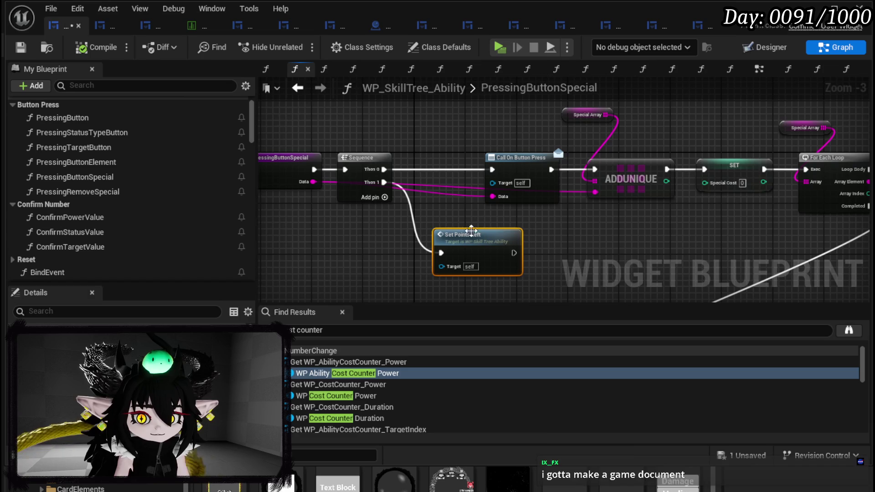
click(20, 48)
drag(438, 130, 492, 126)
mouse_move(615, 219)
mouse_down()
mouse_move(428, 231)
mouse_move(586, 196)
mouse_up()
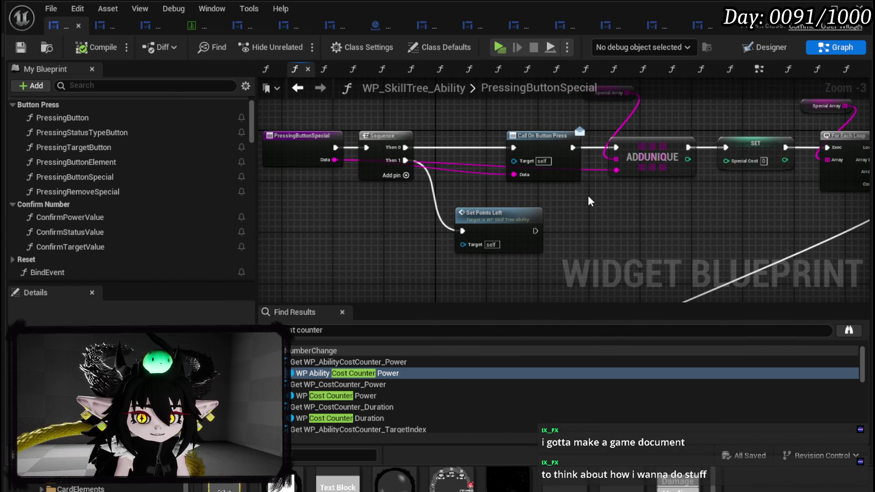
drag(502, 204, 411, 137)
scroll(410, 137, down, 2)
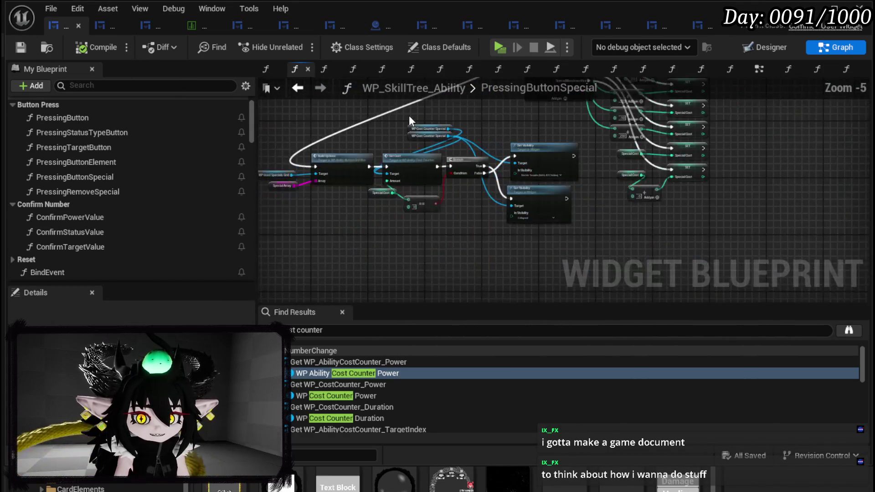
scroll(480, 194, up, 2)
mouse_move(481, 194)
mouse_down()
mouse_move(483, 296)
mouse_move(565, 146)
mouse_move(501, 151)
mouse_move(565, 204)
mouse_move(273, 120)
mouse_up()
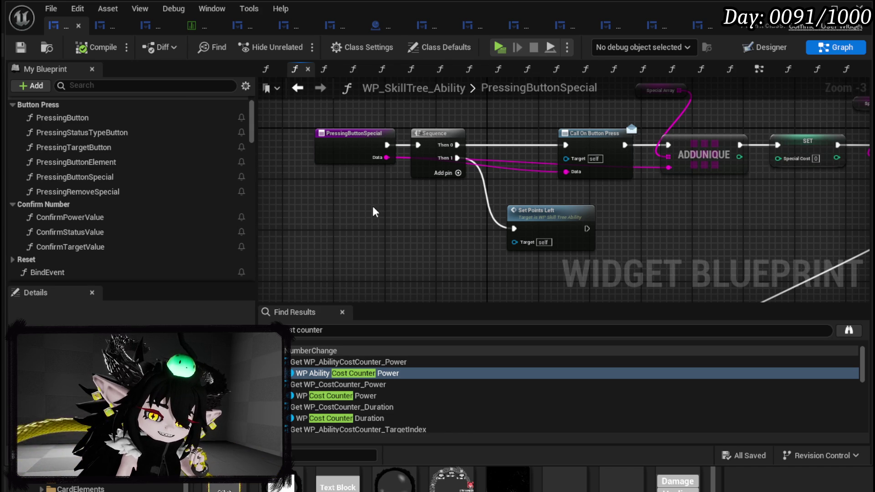
scroll(376, 206, up, 1)
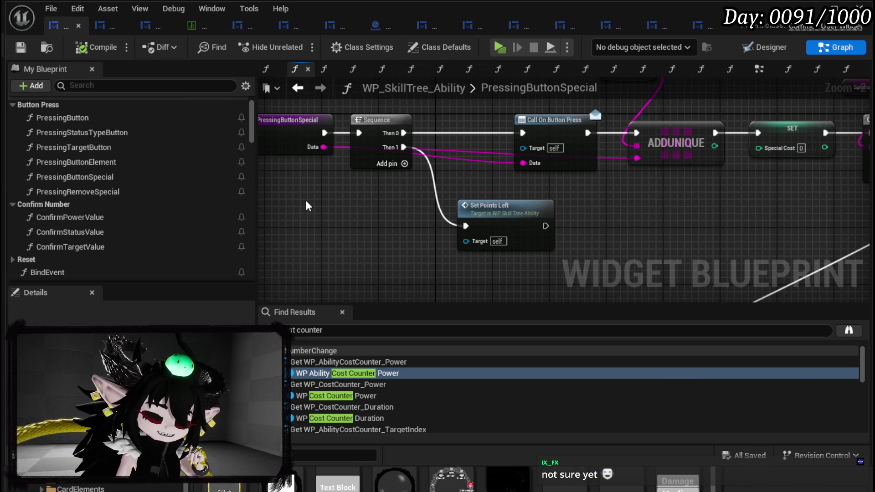
drag(306, 201, 331, 214)
scroll(111, 171, up, 2)
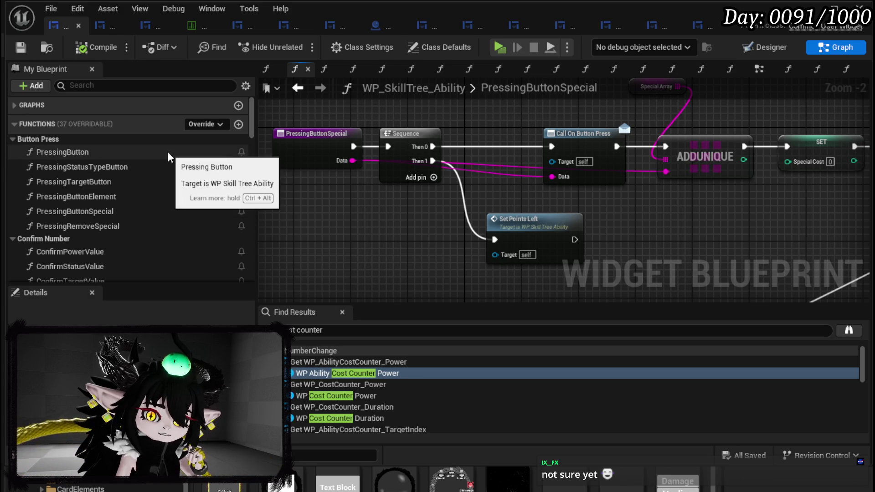
mouse_move(458, 208)
mouse_down()
mouse_move(432, 208)
mouse_move(477, 227)
mouse_move(566, 237)
mouse_up()
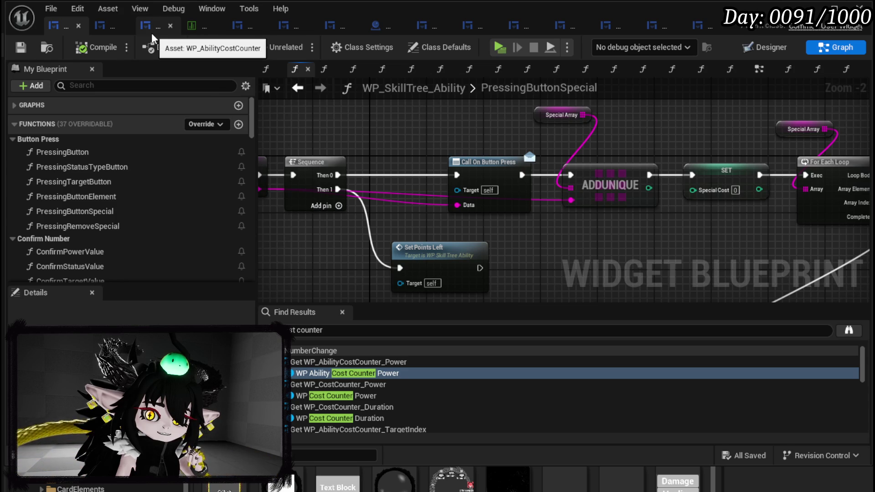
Open ButtonBus in WP_AbilityCreationTree and view the switch pins, ADDUNIQUE, Parse Into Array and GET.
click(240, 32)
scroll(112, 187, up, 5)
scroll(112, 184, up, 5)
double_click(80, 165)
mouse_move(306, 224)
mouse_down()
mouse_move(351, 137)
mouse_move(274, 100)
mouse_move(310, 80)
mouse_up()
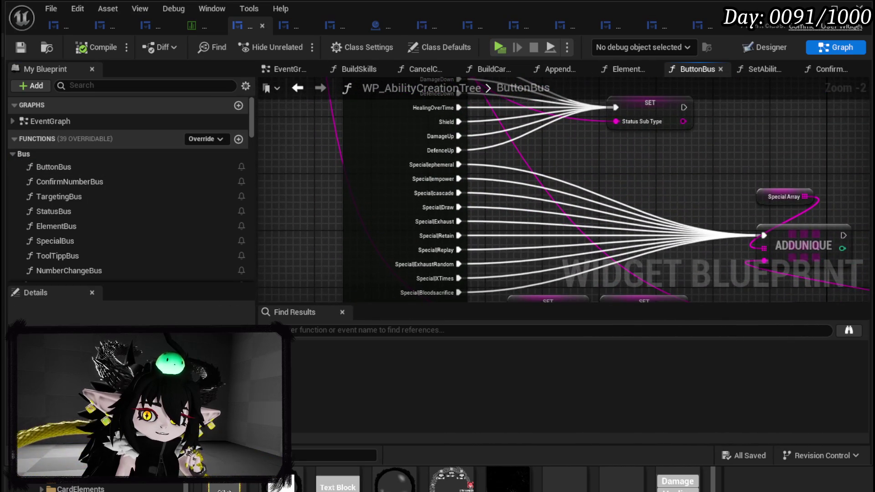
mouse_move(348, 177)
mouse_down()
mouse_move(228, 125)
mouse_move(233, 140)
mouse_up()
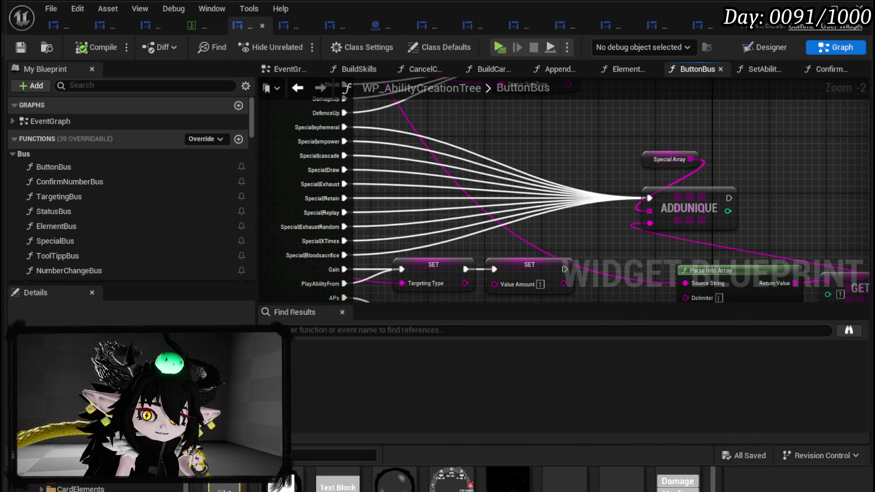
drag(377, 201, 532, 252)
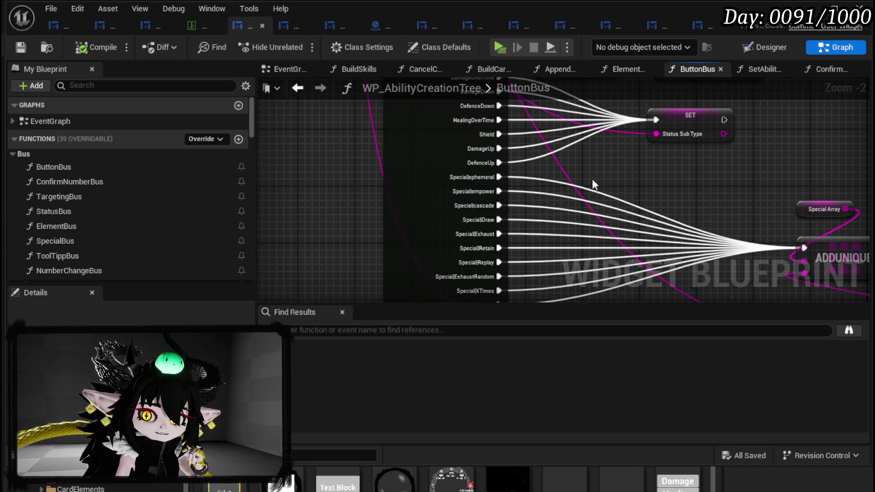
scroll(592, 182, up, 2)
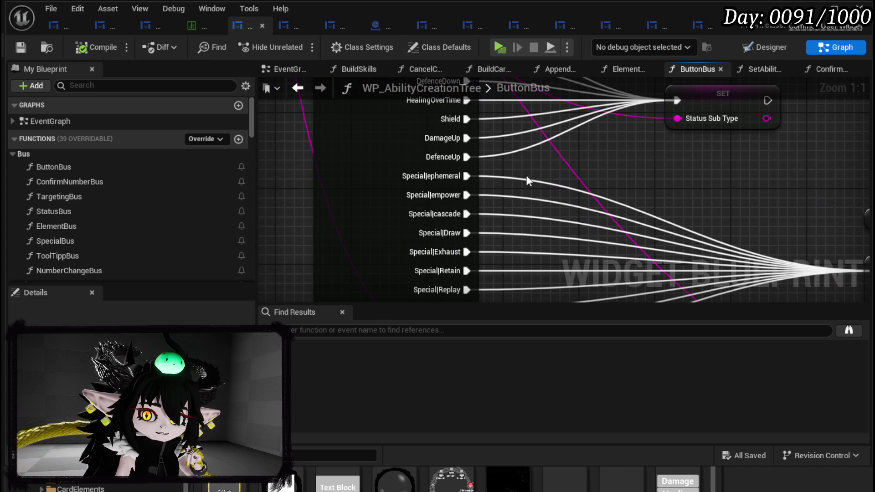
scroll(526, 175, down, 2)
mouse_move(526, 175)
mouse_down()
mouse_move(278, 194)
mouse_move(264, 110)
mouse_move(284, 88)
mouse_up()
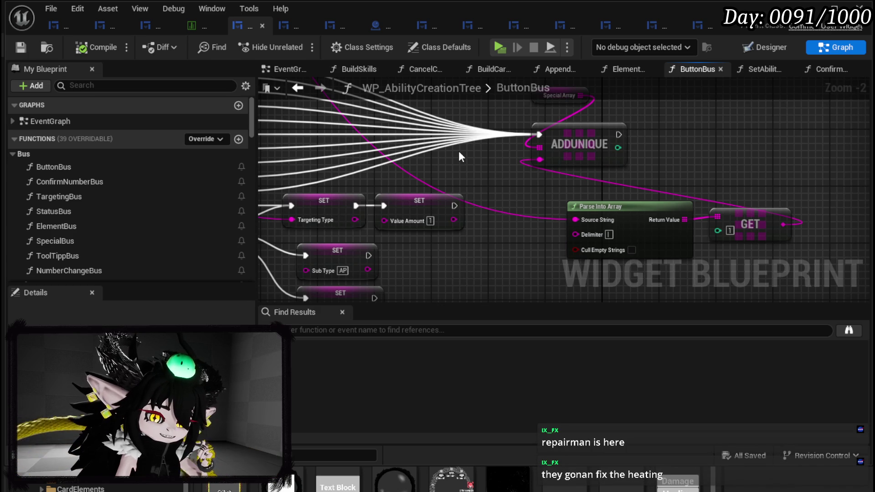
Move the ButtonBus entry and Sequence nodes to the left.
scroll(458, 152, down, 3)
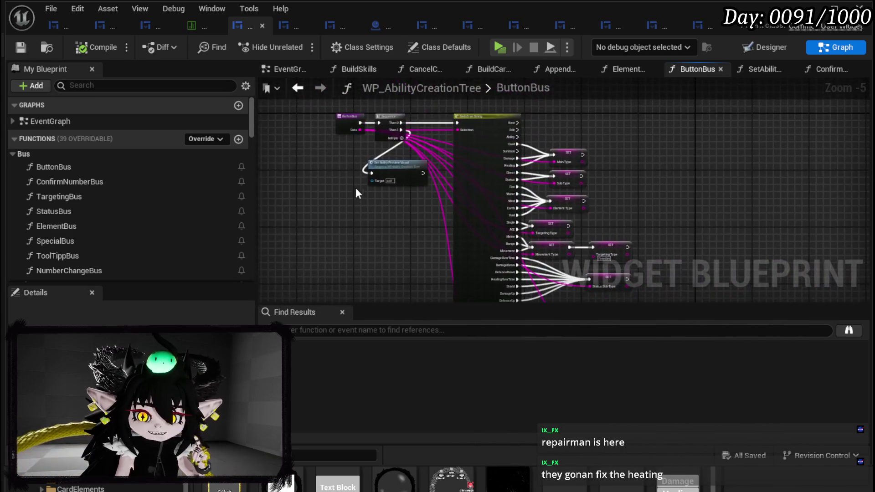
scroll(371, 215, up, 4)
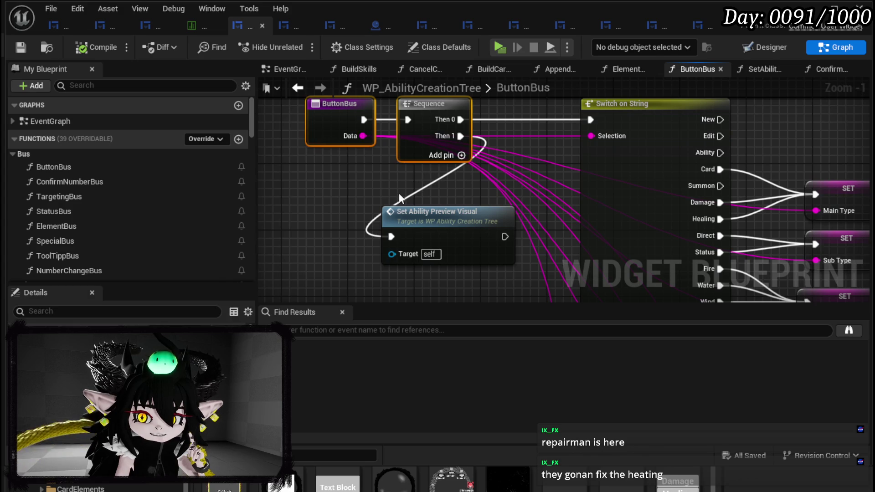
click(398, 139)
drag(444, 123, 387, 130)
click(291, 177)
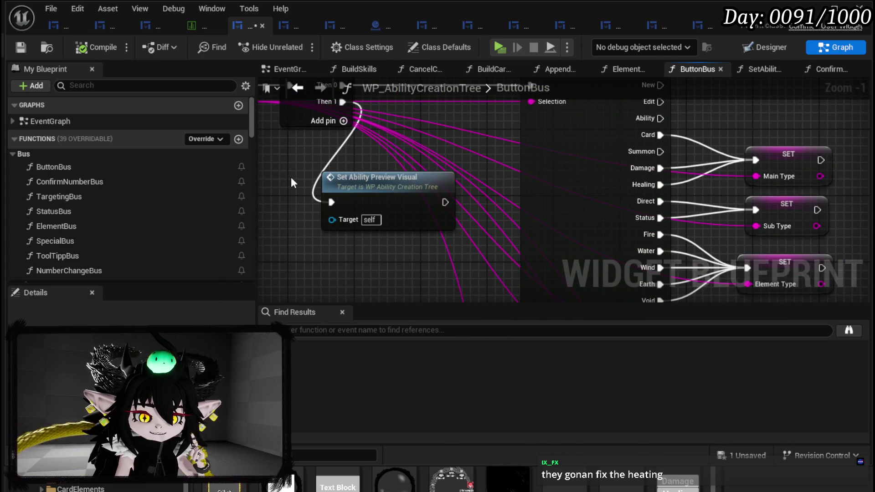
Survey the ButtonBus graph and briefly inspect the Set Ability Preview Visual function.
scroll(291, 177, down, 1)
mouse_move(302, 177)
mouse_down()
mouse_move(350, 187)
mouse_move(366, 224)
mouse_up()
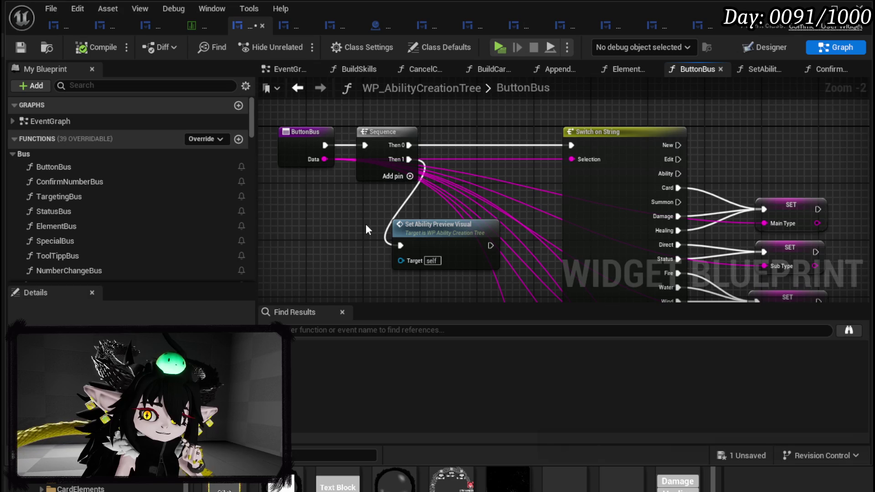
scroll(448, 218, down, 3)
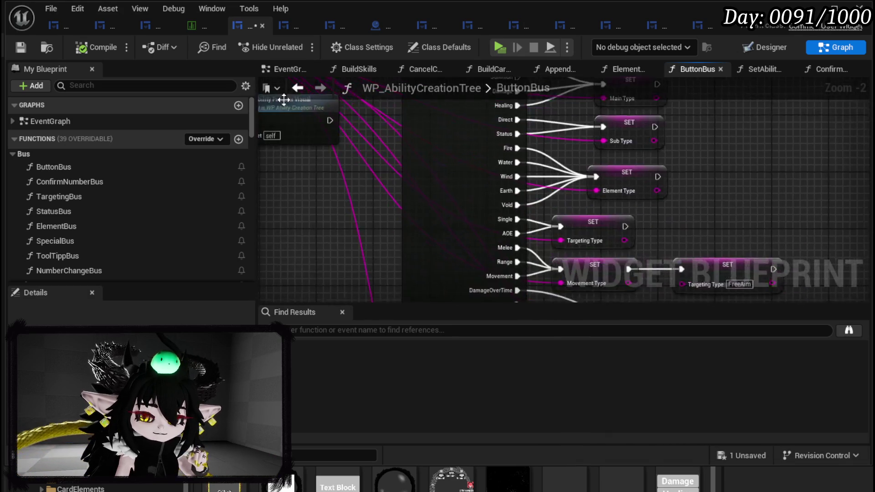
drag(570, 210, 538, 170)
scroll(566, 260, up, 3)
mouse_move(566, 260)
mouse_down()
mouse_move(560, 139)
mouse_move(595, 133)
mouse_move(588, 174)
mouse_move(793, 200)
mouse_move(717, 146)
mouse_move(683, 149)
mouse_move(674, 202)
mouse_move(500, 180)
mouse_up()
scroll(673, 203, down, 1)
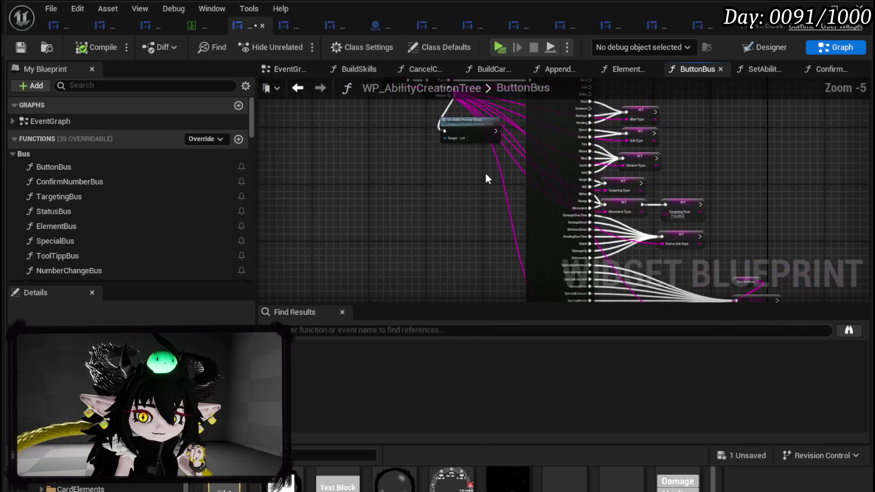
scroll(483, 207, up, 1)
double_click(469, 176)
mouse_move(412, 212)
mouse_down()
mouse_move(632, 170)
mouse_move(413, 147)
mouse_move(433, 175)
mouse_up()
click(296, 87)
Set a breakpoint on the ADDUNIQUE node and minimize the Blueprint editor to reach the level.
scroll(469, 170, down, 2)
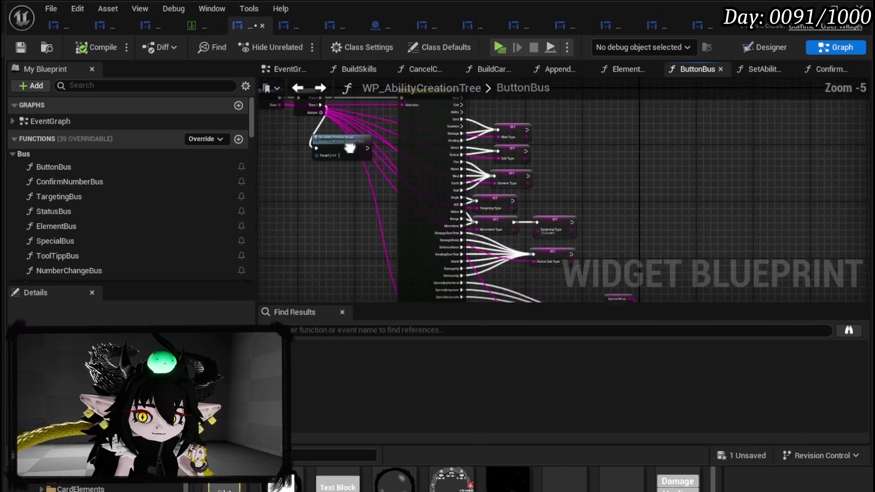
drag(541, 193, 551, 166)
scroll(590, 217, up, 1)
scroll(590, 217, up, 4)
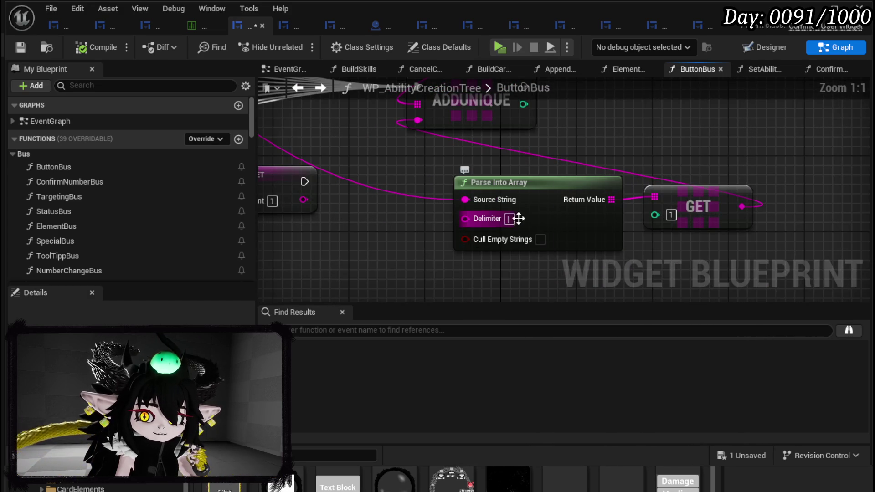
drag(414, 151, 655, 248)
scroll(643, 234, down, 3)
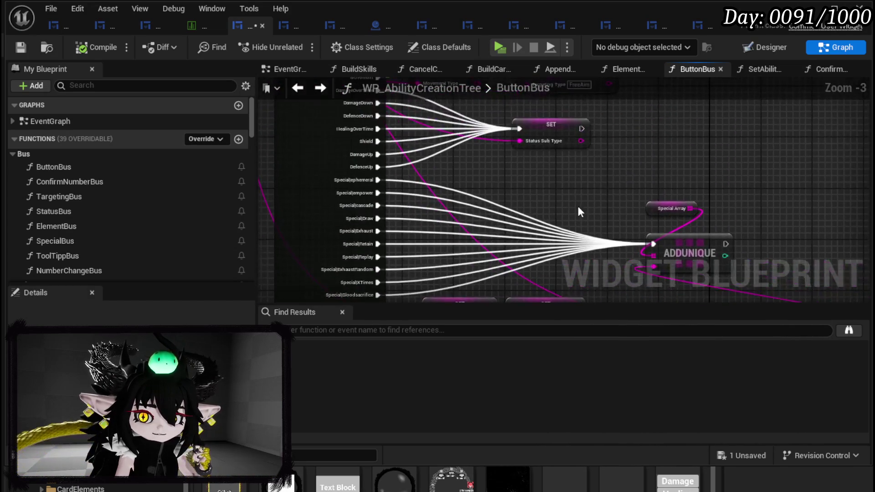
scroll(579, 206, down, 3)
drag(453, 193, 390, 127)
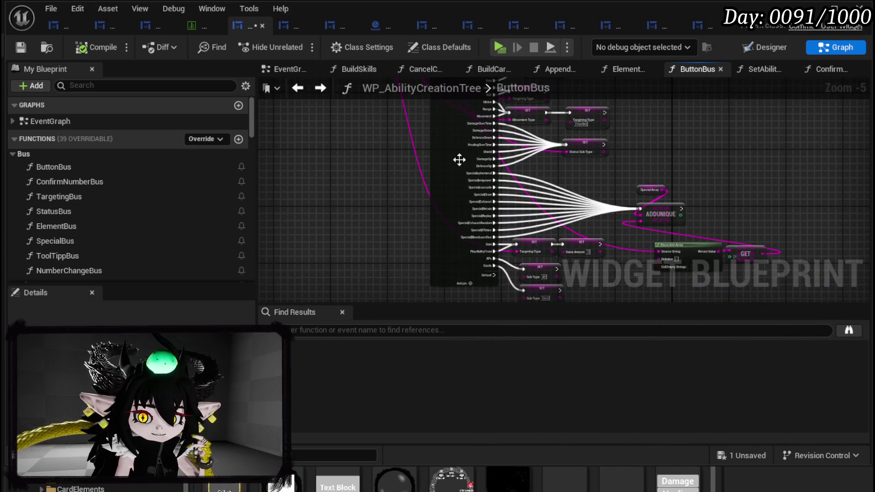
scroll(564, 183, up, 3)
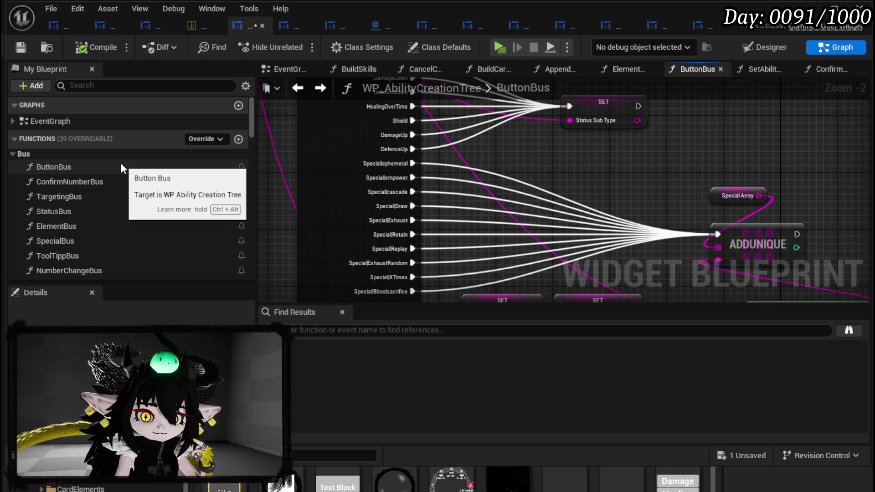
scroll(589, 190, down, 1)
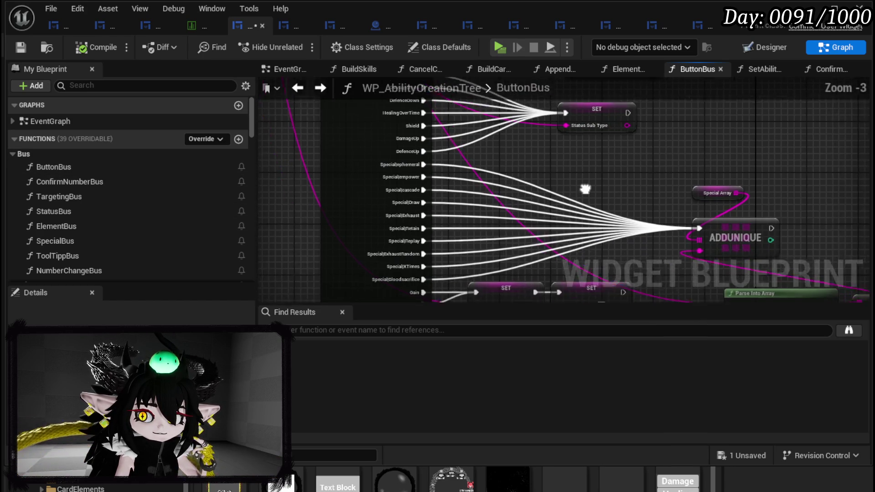
drag(609, 225, 440, 154)
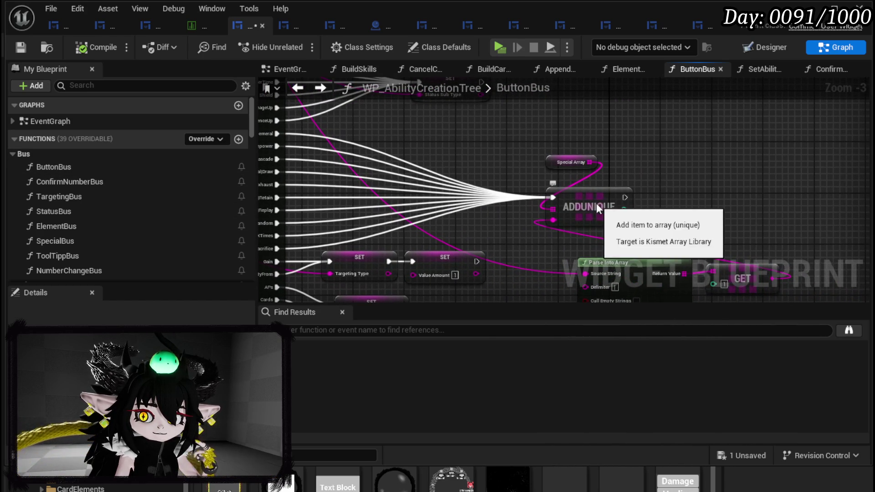
right_click(595, 206)
click(637, 445)
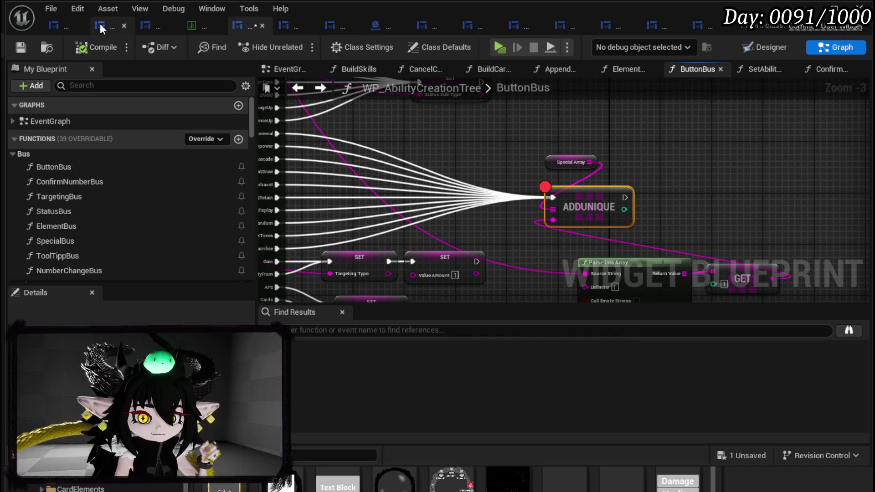
click(814, 8)
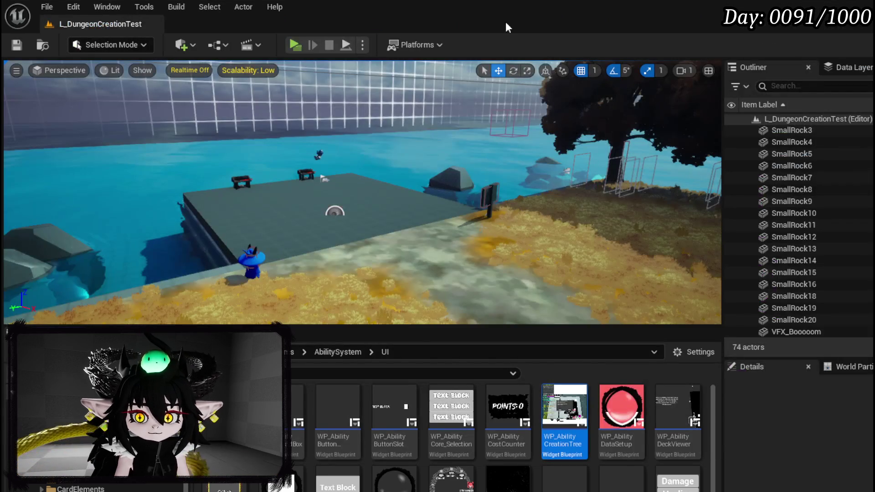
Play in editor, open the Create New Skill book, and pick the Ephemeral special.
key(alt+p)
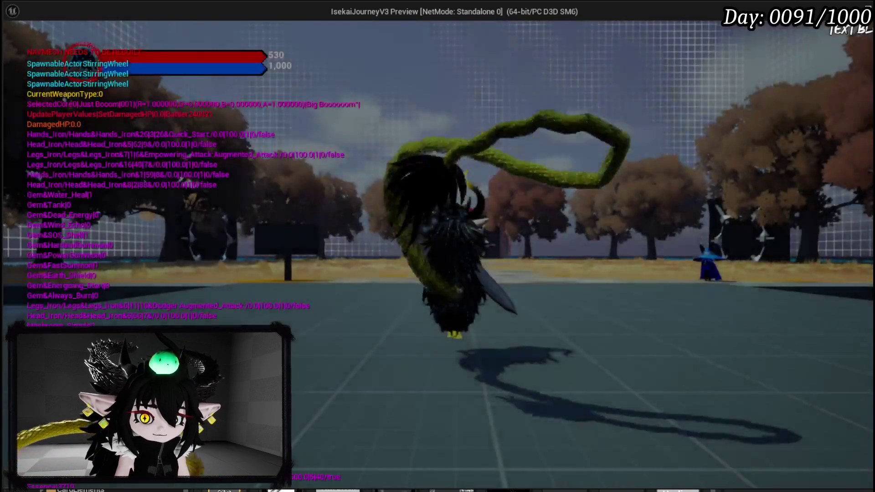
key(e)
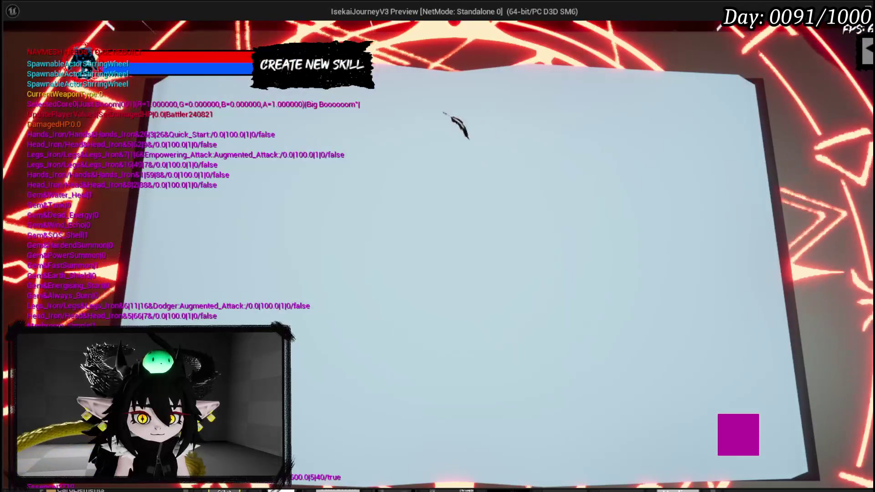
click(256, 124)
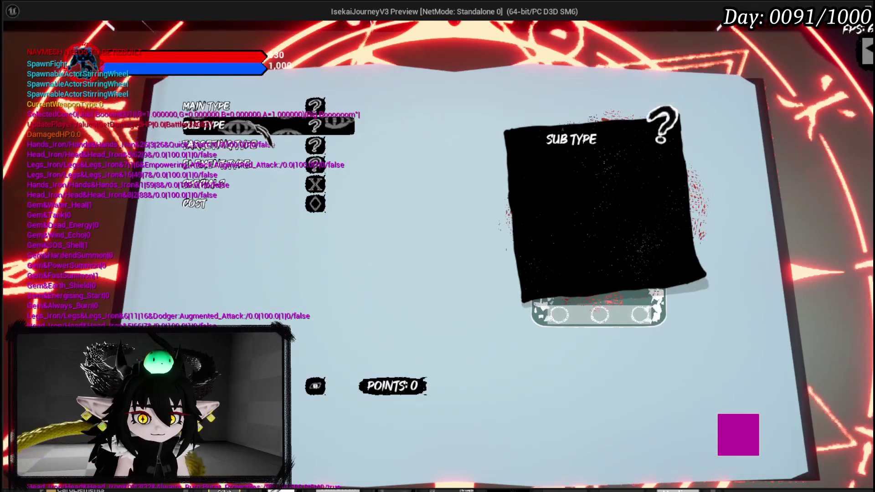
click(233, 185)
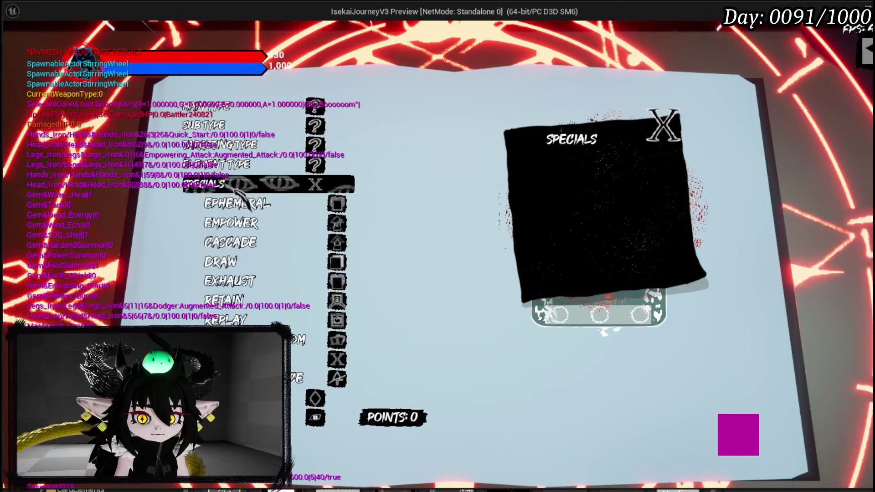
key(alt+Tab)
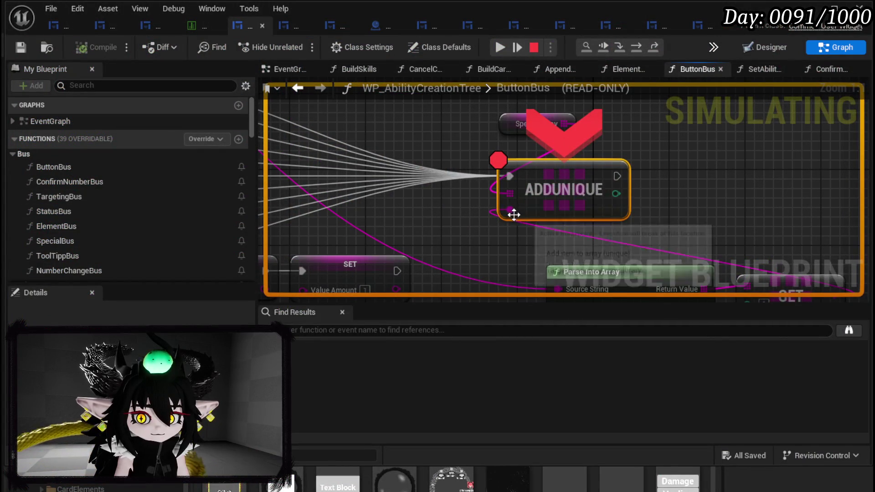
Step from the paused ADDUNIQUE breakpoint into the preview visual and AppendData functions.
mouse_move(480, 177)
mouse_down()
mouse_move(424, 157)
mouse_move(469, 222)
mouse_up()
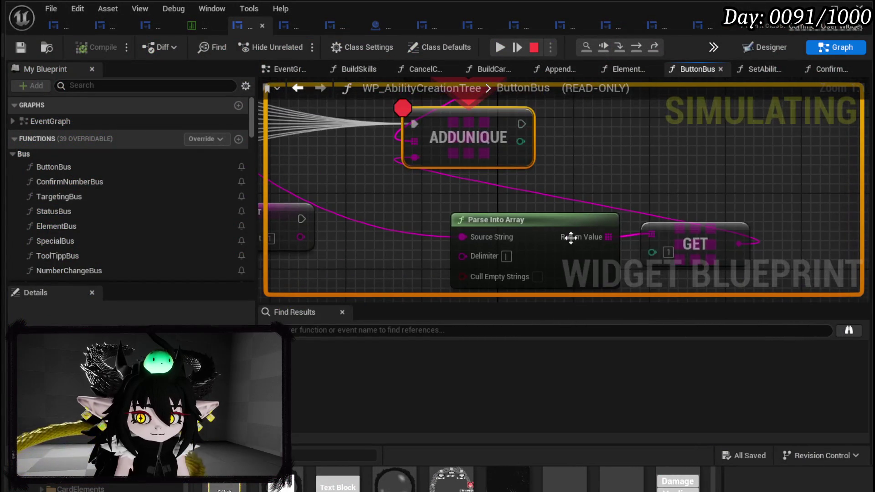
mouse_move(729, 242)
mouse_down()
mouse_move(604, 145)
mouse_move(817, 223)
mouse_up()
scroll(537, 201, down, 2)
mouse_move(575, 188)
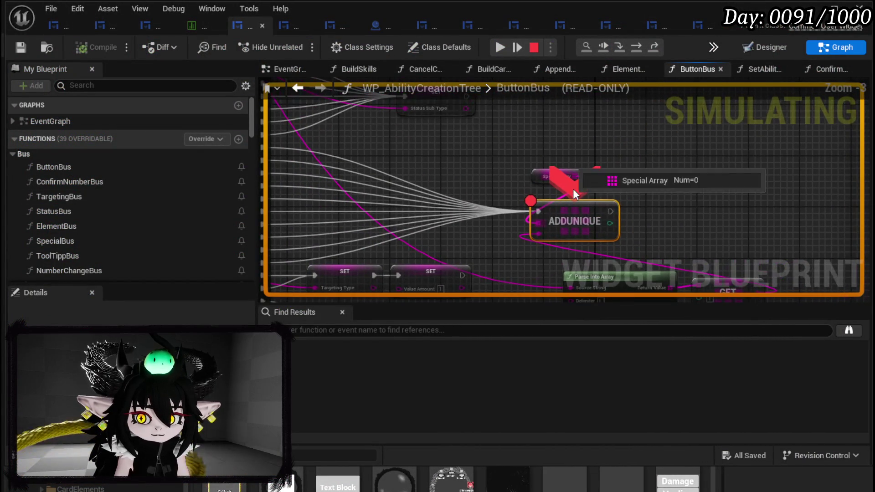
drag(481, 162, 433, 155)
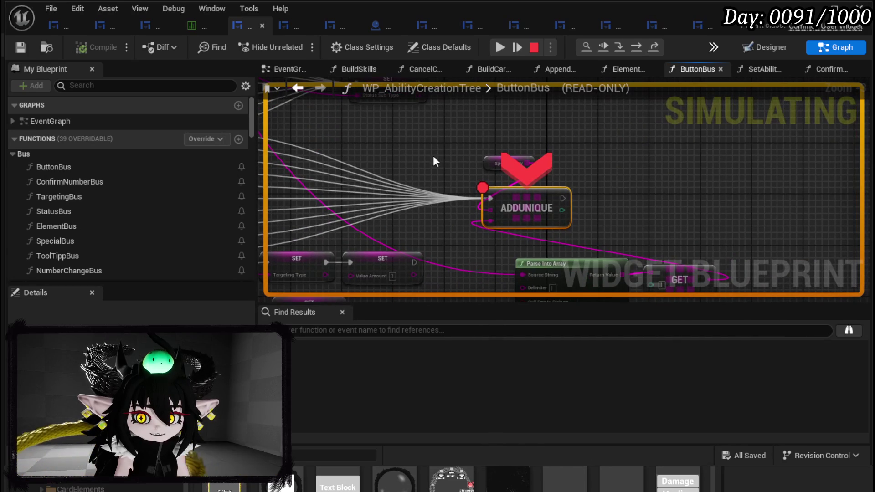
click(637, 45)
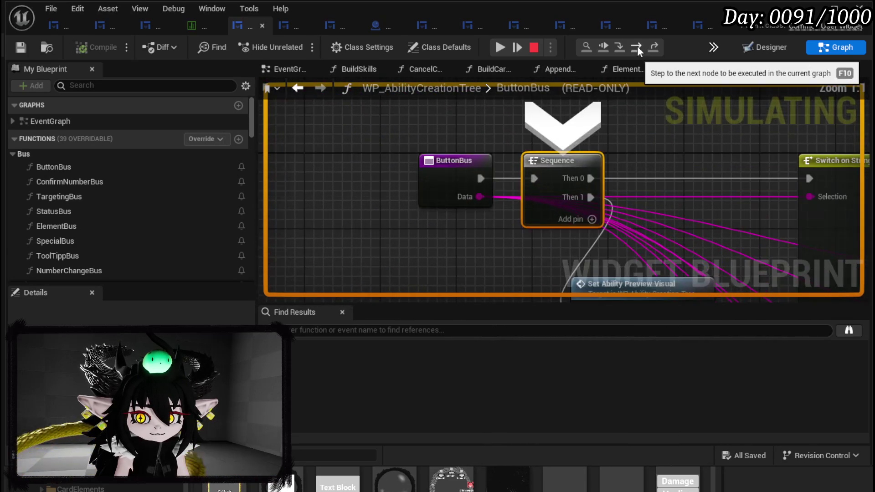
click(637, 46)
click(623, 46)
click(637, 48)
click(621, 48)
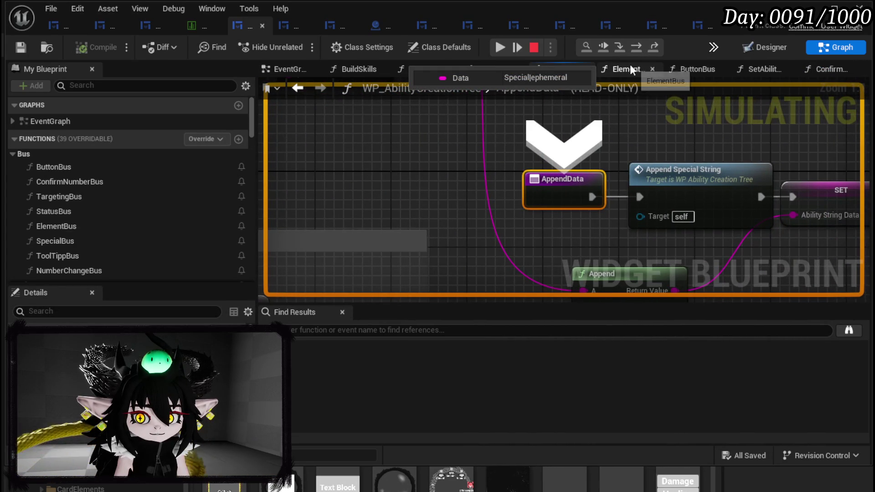
click(636, 48)
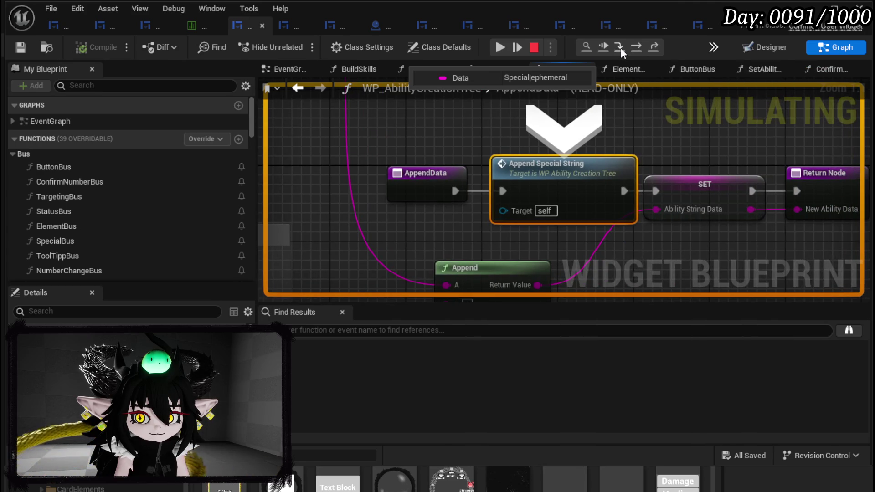
Step through AppendSpecialString's reset and Branch into GetSubData, then stop the session.
click(622, 48)
click(632, 52)
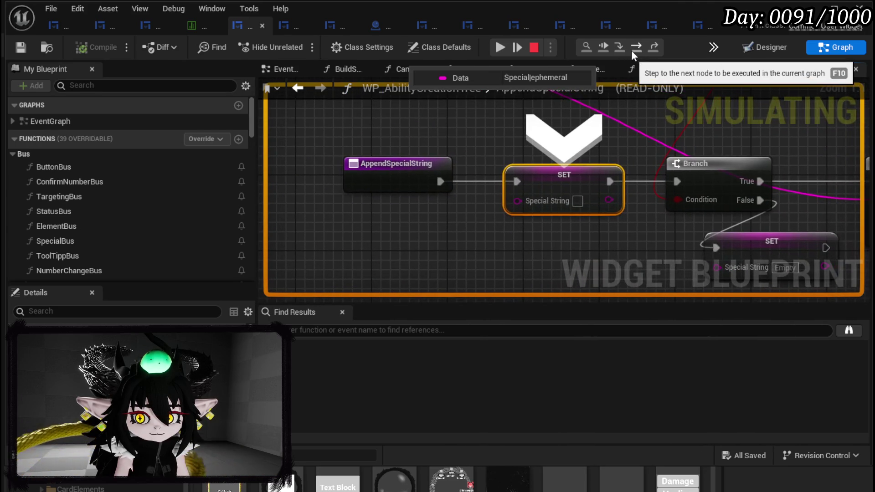
click(632, 52)
click(631, 50)
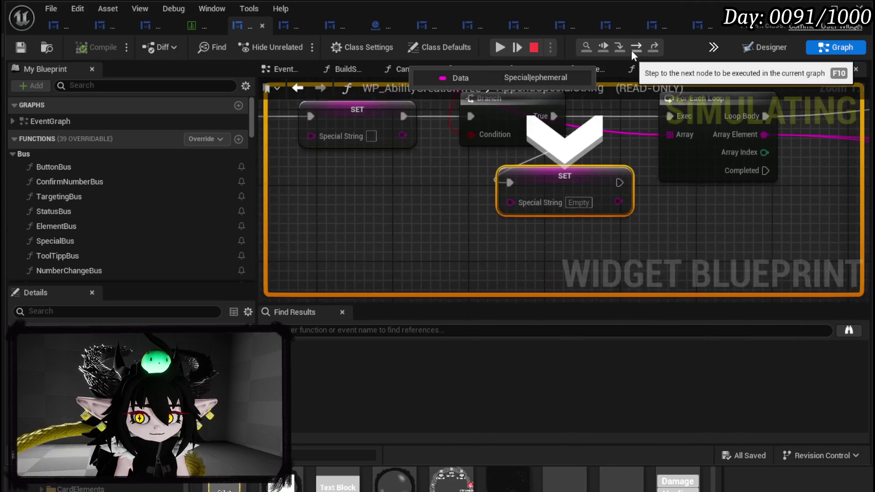
click(631, 50)
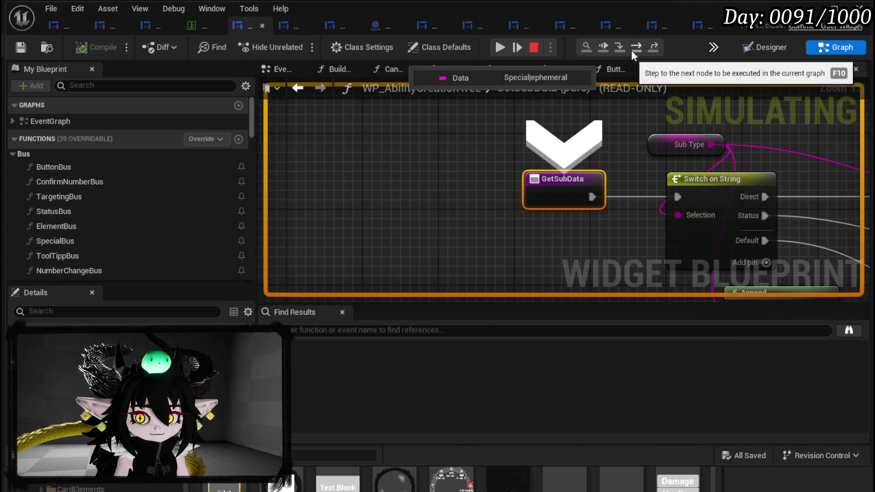
click(536, 49)
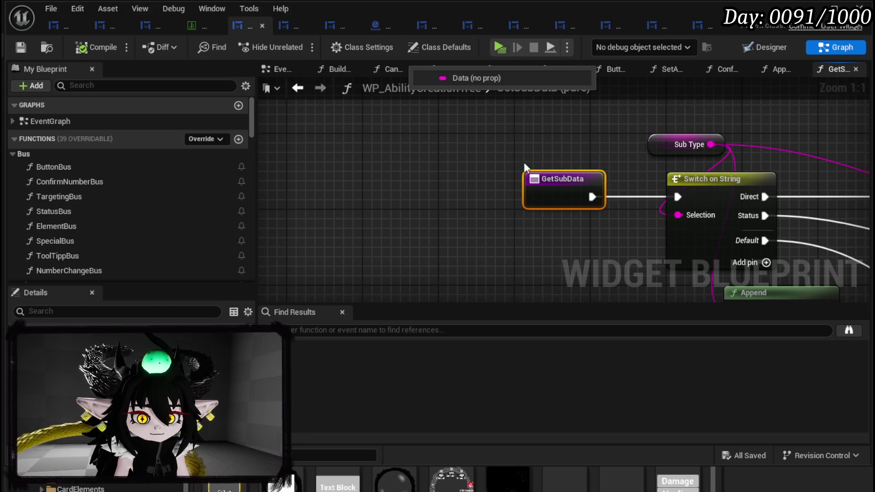
Return to AppendSpecialString and move the Special Array length comparison nodes lower.
scroll(476, 156, down, 3)
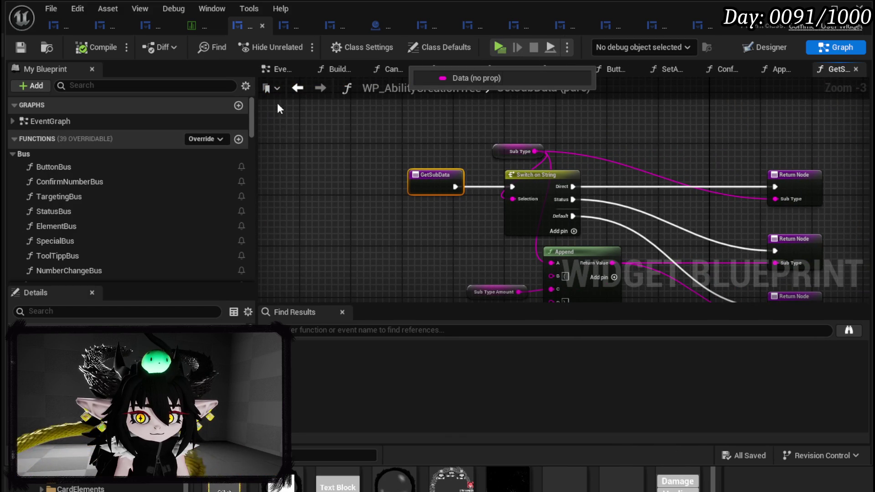
click(299, 89)
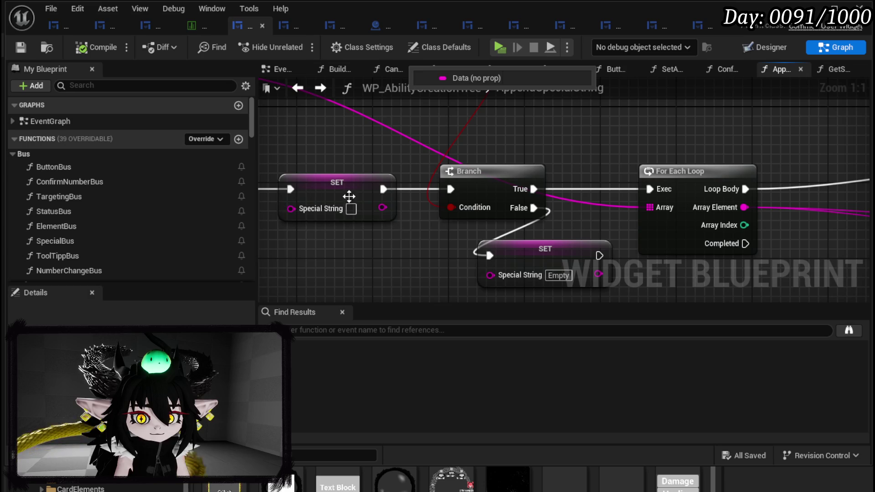
scroll(499, 145, down, 3)
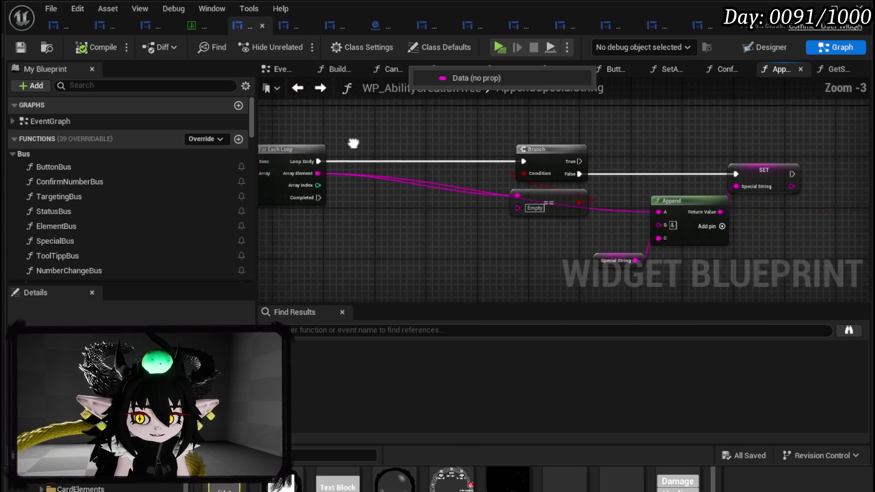
drag(353, 143, 775, 154)
mouse_move(353, 91)
mouse_down()
mouse_move(317, 118)
mouse_move(425, 206)
mouse_up()
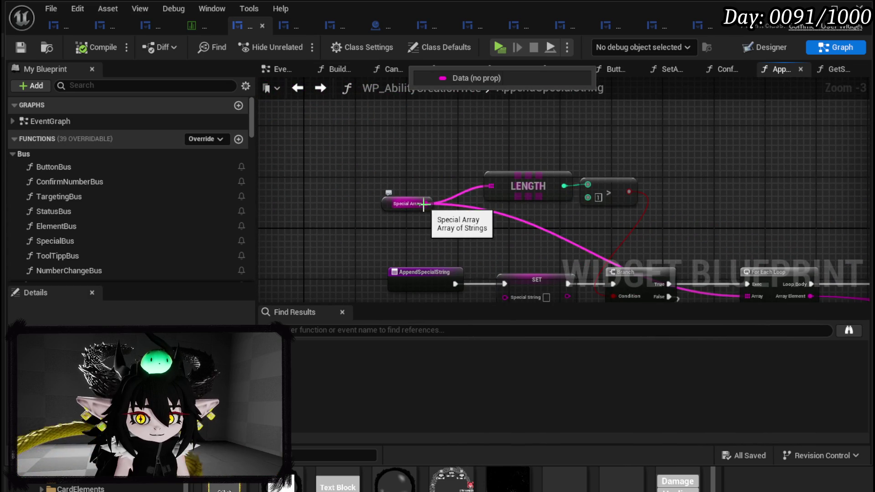
scroll(581, 172, up, 2)
mouse_move(480, 185)
mouse_down()
mouse_move(556, 176)
mouse_move(658, 88)
mouse_move(765, 132)
mouse_up()
drag(807, 190, 652, 196)
Add a breakpoint to the Branch node in AppendSpecialString.
right_click(652, 196)
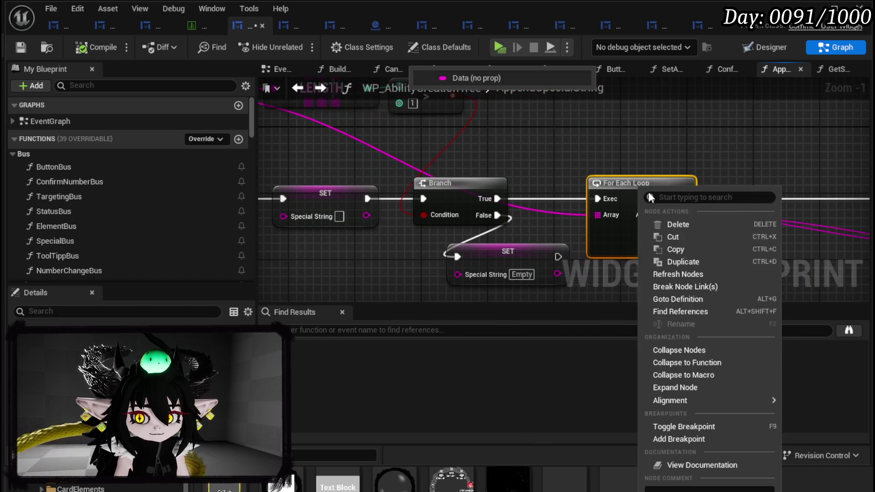
scroll(652, 196, down, 1)
right_click(564, 197)
click(601, 410)
scroll(365, 136, down, 2)
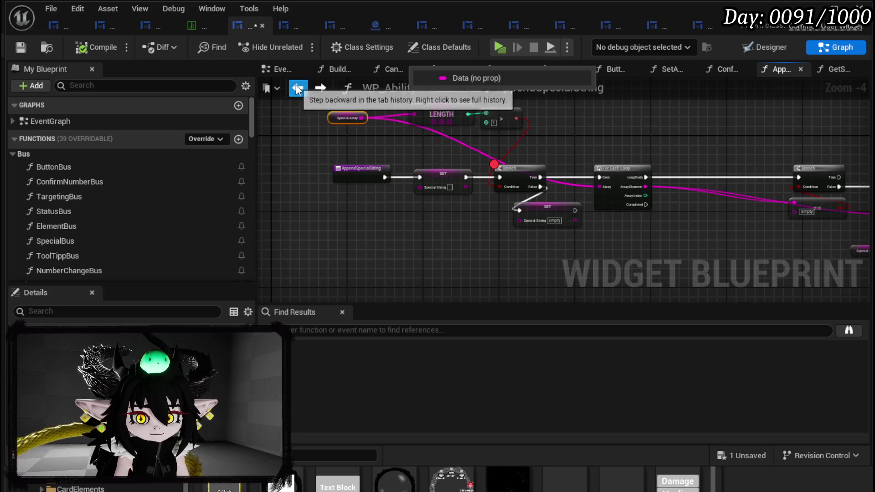
Navigate back through AppendData and SetAbilityPreviewVisual to the ButtonBus graph.
click(297, 89)
click(298, 89)
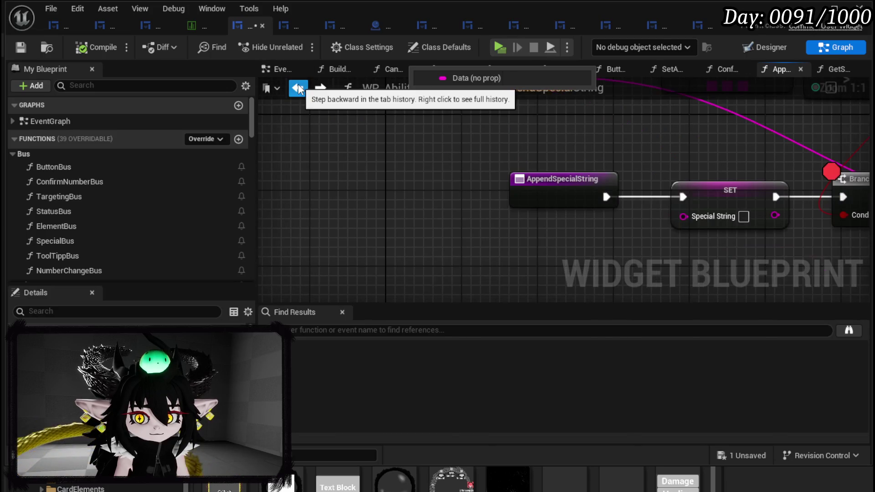
click(299, 89)
click(299, 89)
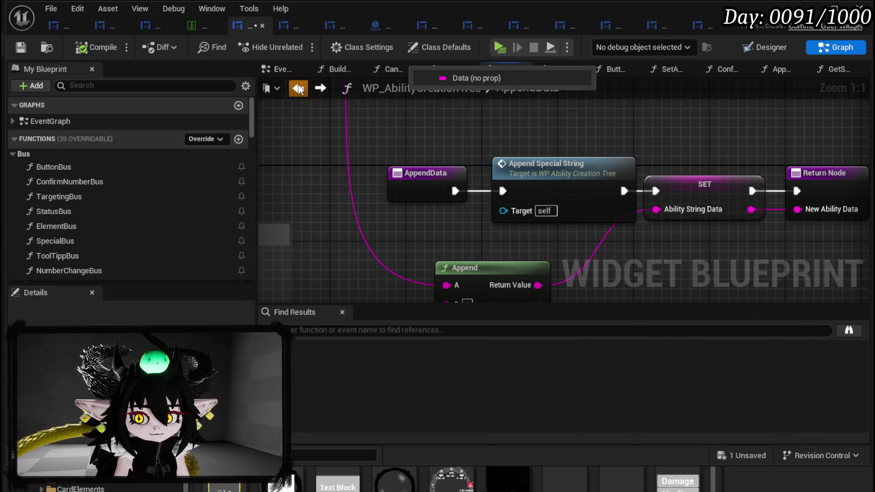
click(298, 89)
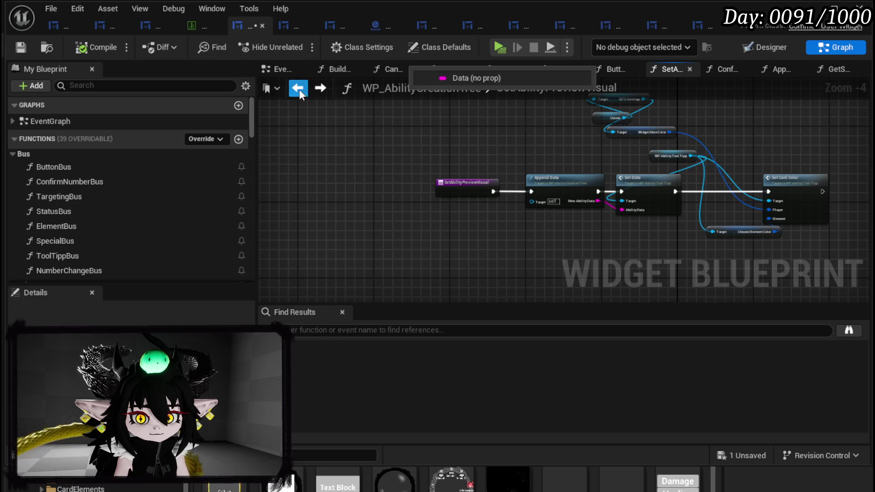
click(303, 90)
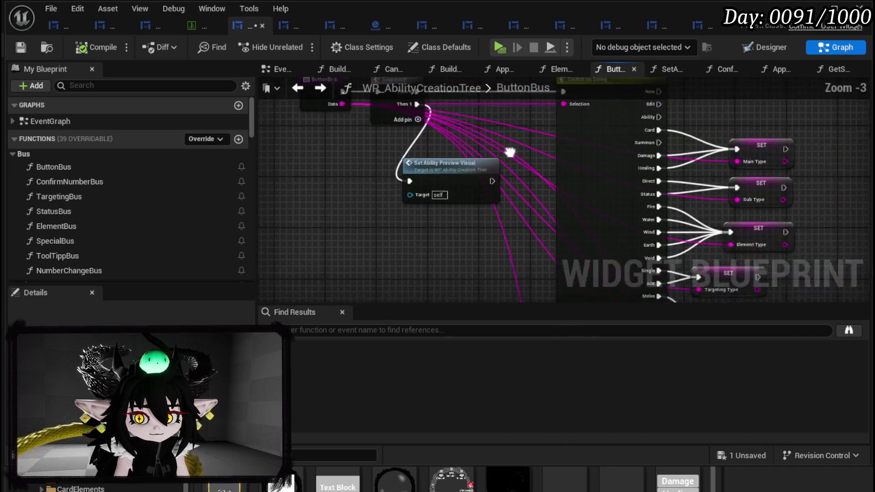
Move the Special Array node left, frame ADDUNIQUE with Parse Into Array, and save.
scroll(520, 137, up, 3)
drag(519, 176, 476, 177)
mouse_move(529, 152)
mouse_down()
mouse_move(690, 191)
mouse_move(504, 201)
mouse_move(407, 131)
mouse_move(577, 196)
mouse_up()
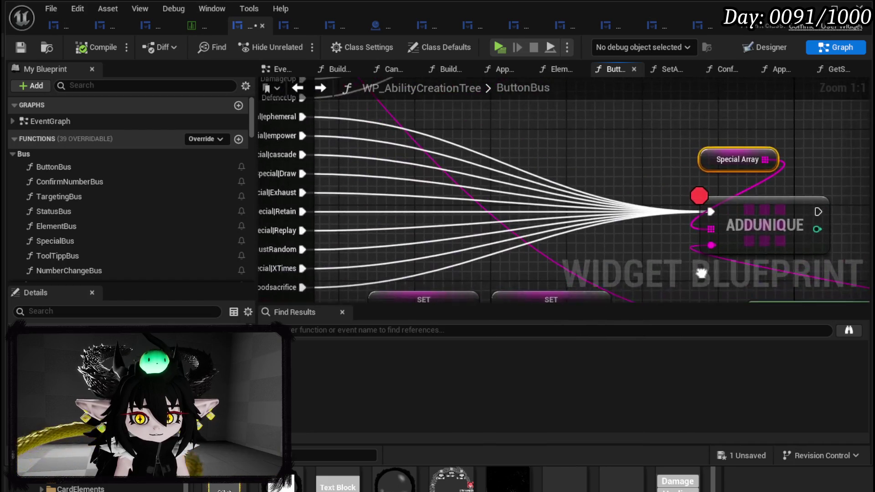
scroll(576, 196, down, 2)
scroll(578, 201, down, 2)
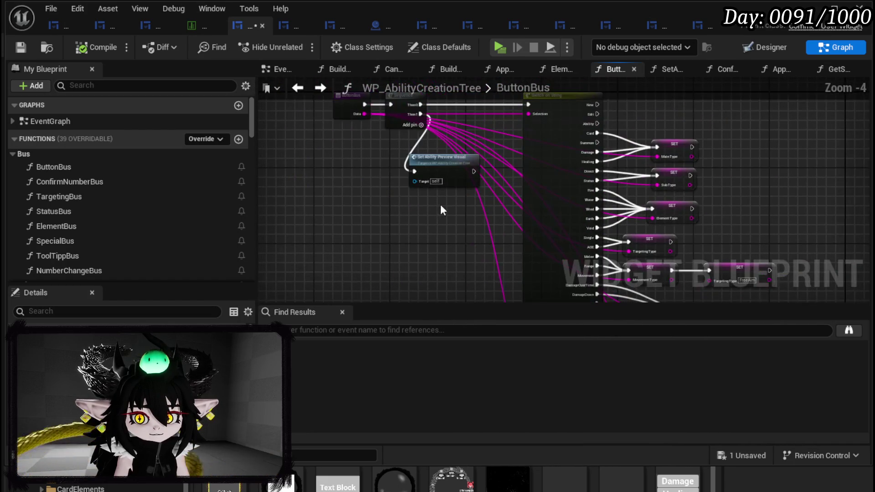
mouse_move(468, 206)
mouse_down()
mouse_move(441, 159)
mouse_move(335, 125)
mouse_up()
scroll(549, 239, up, 2)
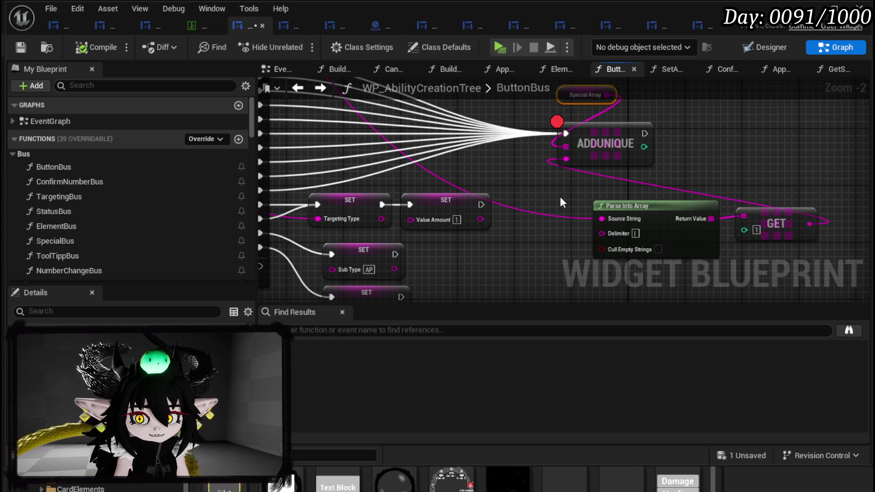
mouse_move(562, 202)
mouse_down()
mouse_move(797, 280)
mouse_move(451, 185)
mouse_move(524, 233)
mouse_move(856, 257)
mouse_move(677, 254)
mouse_move(813, 271)
mouse_up()
scroll(475, 190, up, 2)
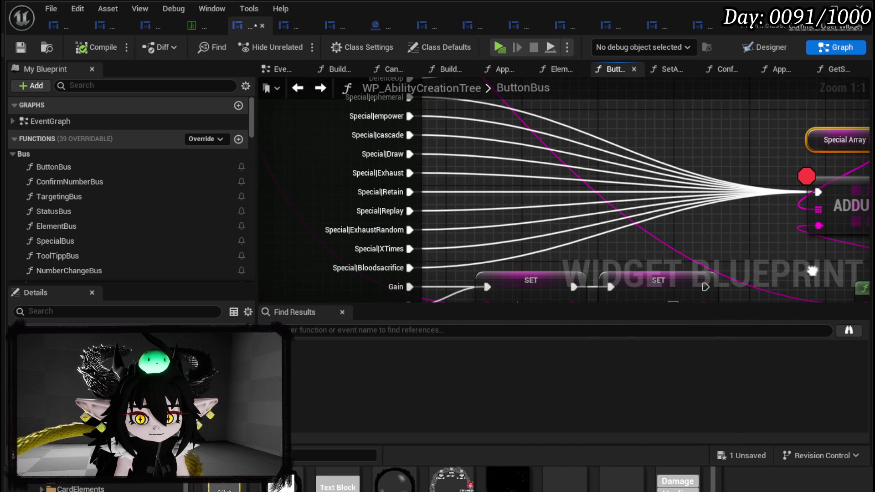
click(26, 50)
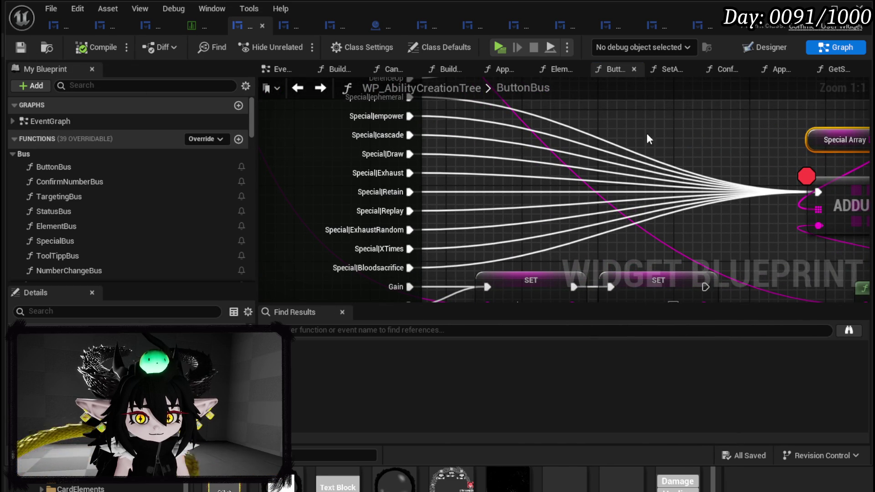
Add a Print String after ADDUNIQUE with the GET result wired into In String.
drag(711, 150, 423, 127)
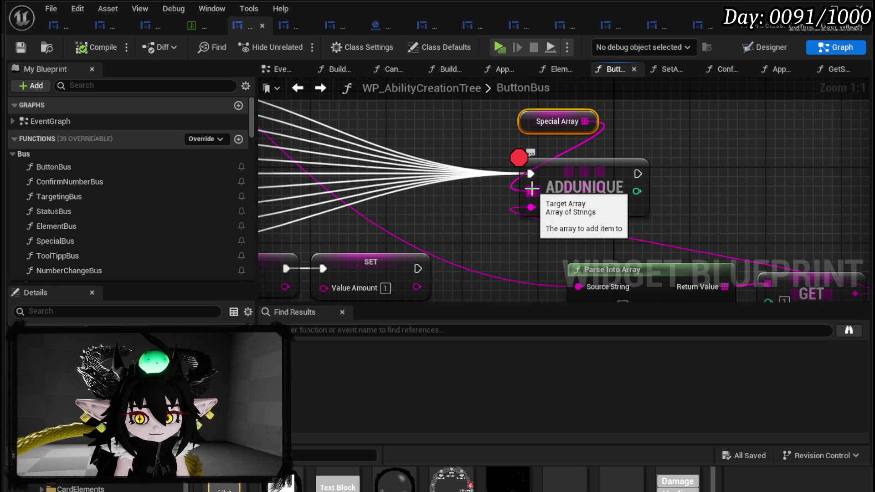
mouse_move(504, 150)
mouse_down()
mouse_move(645, 225)
mouse_move(588, 179)
mouse_up()
drag(494, 147, 683, 158)
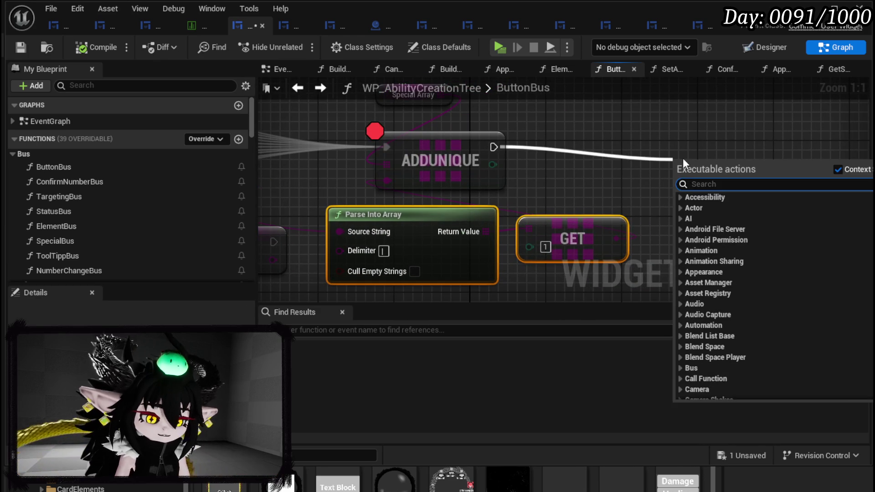
text(print string)
key(Return)
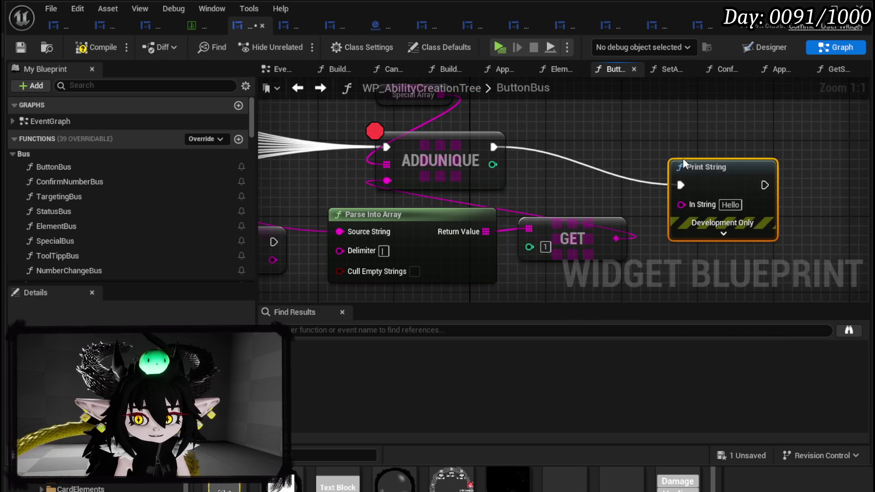
drag(617, 239, 679, 202)
mouse_move(728, 180)
mouse_down()
mouse_move(736, 161)
mouse_move(784, 152)
mouse_up()
Set the Print String text colour to magenta and save the blueprint.
click(767, 204)
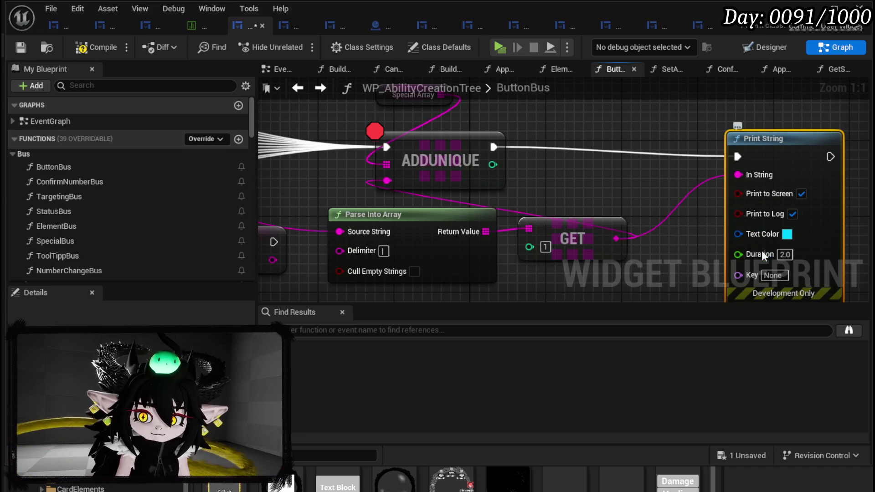
click(787, 235)
click(689, 393)
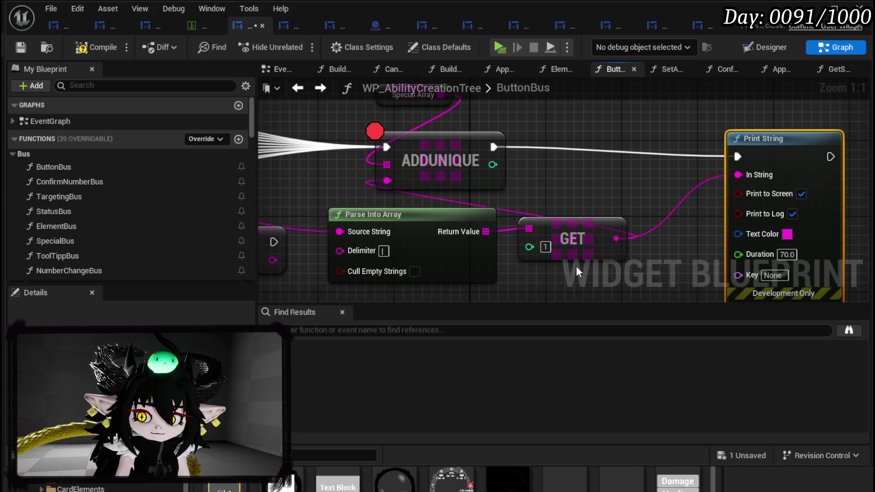
click(27, 45)
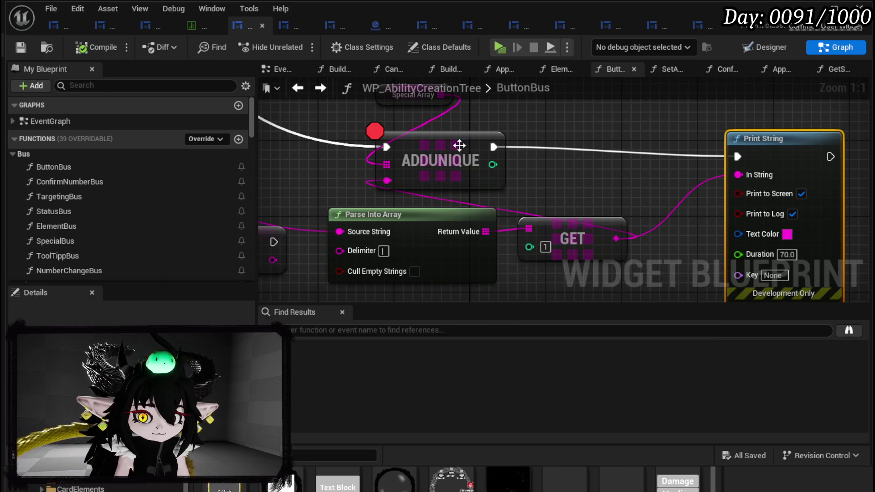
Remove the ADDUNIQUE breakpoint and start play-in-editor.
right_click(467, 145)
click(474, 386)
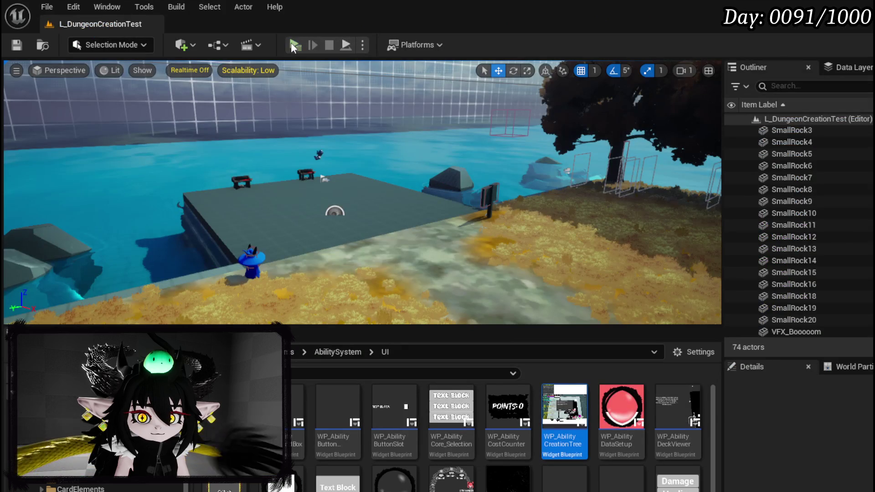
click(294, 45)
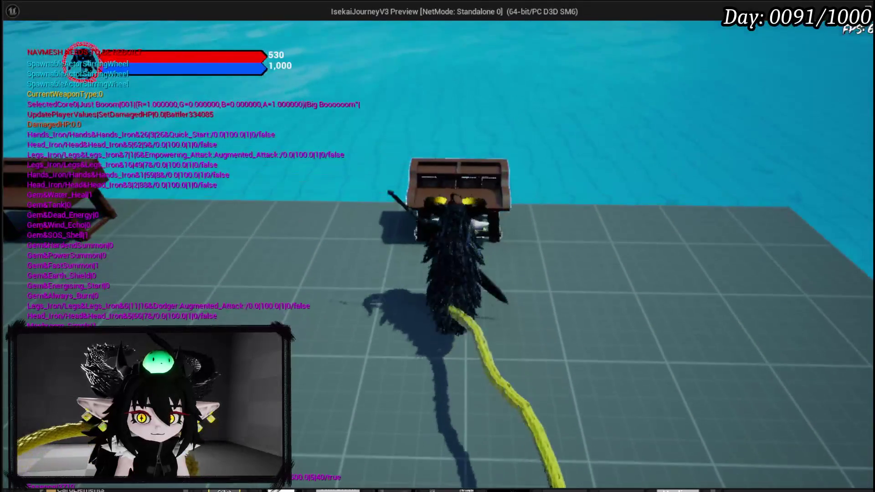
In the game, open the skill creation screen, resume, and pick a special from the ABILITY builder's SPECIALS list.
key(e)
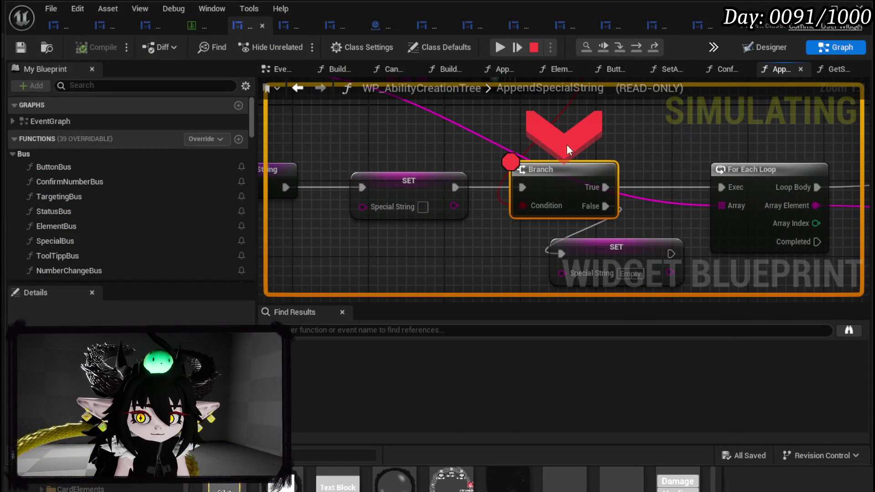
click(502, 45)
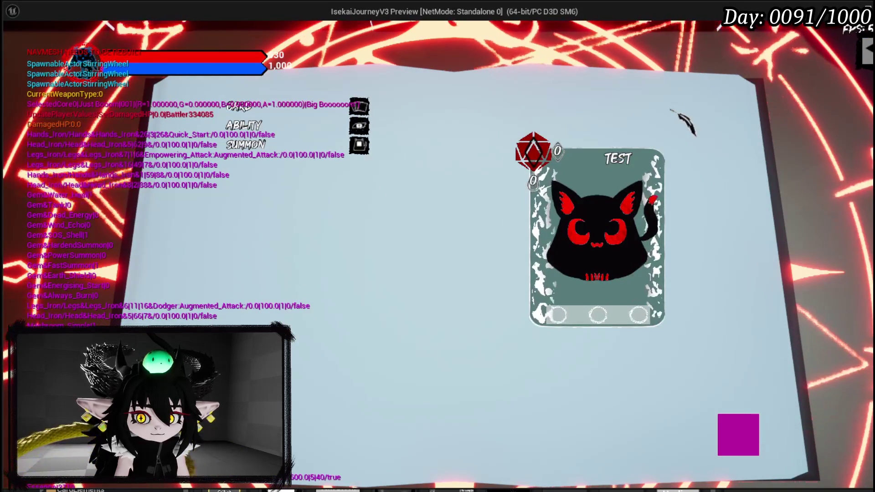
mouse_move(286, 158)
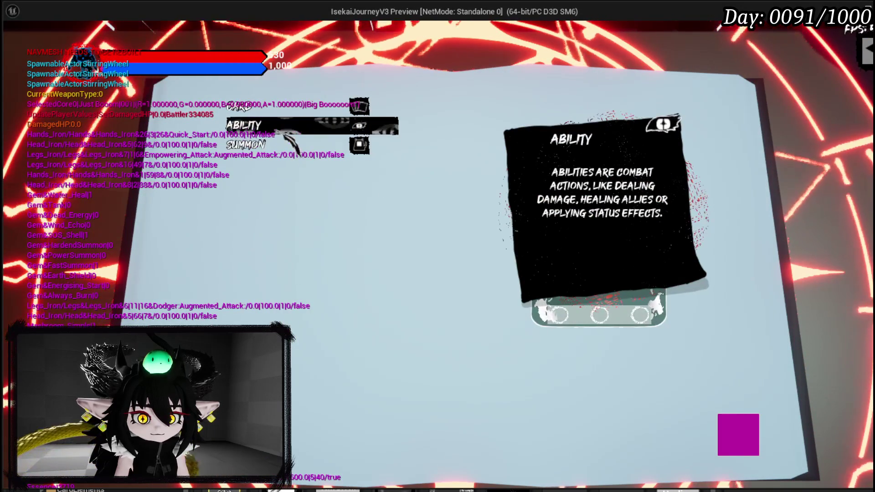
click(283, 133)
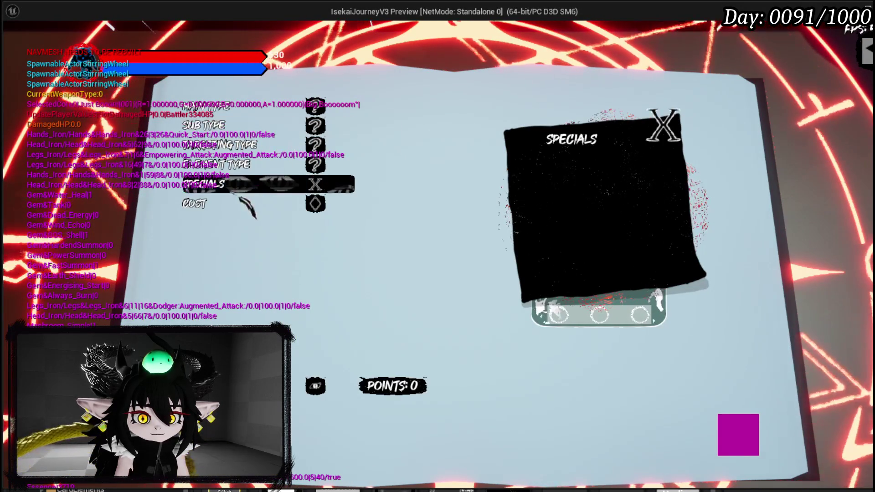
click(273, 185)
click(239, 223)
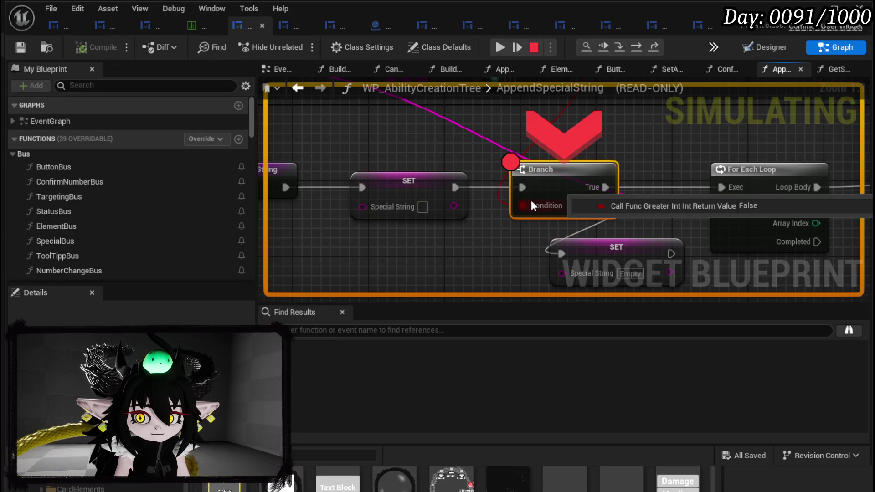
Inspect the LENGTH and comparison values at the breakpoint, then stop the play session.
mouse_move(532, 199)
mouse_down()
mouse_move(528, 289)
mouse_move(530, 258)
mouse_up()
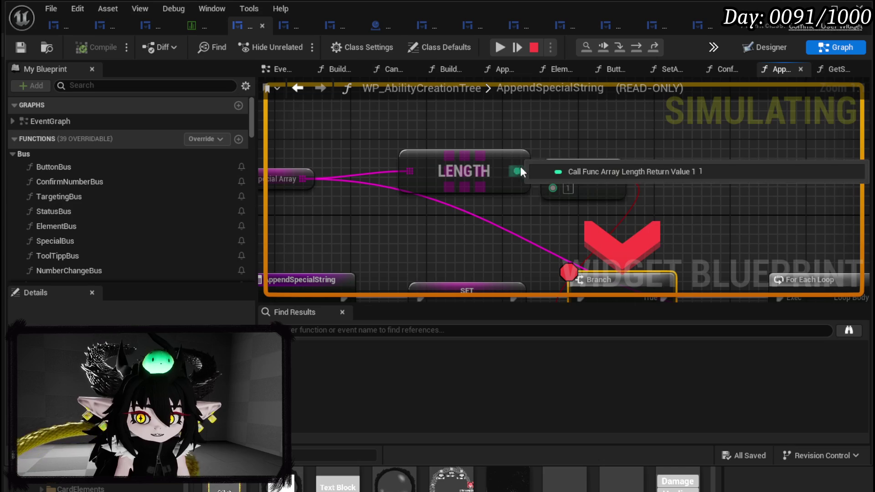
mouse_move(666, 175)
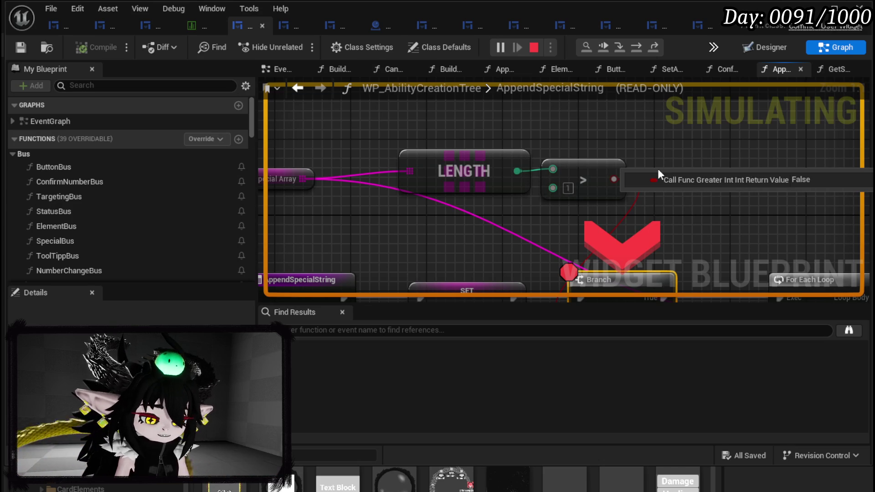
key(Escape)
Change the Special Array length comparison threshold from 1 to 0.
mouse_move(512, 230)
mouse_down()
mouse_move(446, 121)
mouse_move(470, 242)
mouse_up()
drag(434, 170, 394, 165)
click(525, 204)
text(0)
key(Return)
mouse_move(510, 237)
mouse_down()
mouse_move(574, 168)
mouse_move(597, 160)
mouse_up()
mouse_move(458, 122)
mouse_down()
mouse_move(446, 115)
mouse_move(643, 179)
mouse_up()
Add an Is Empty check on Special Array feeding the Branch: True runs the empty-string SET, False the For Each Loop.
drag(452, 185, 507, 195)
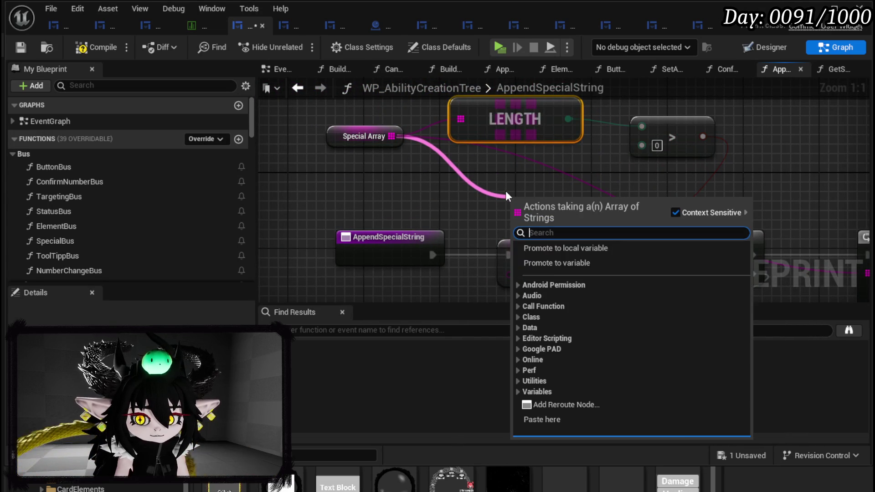
text(empty)
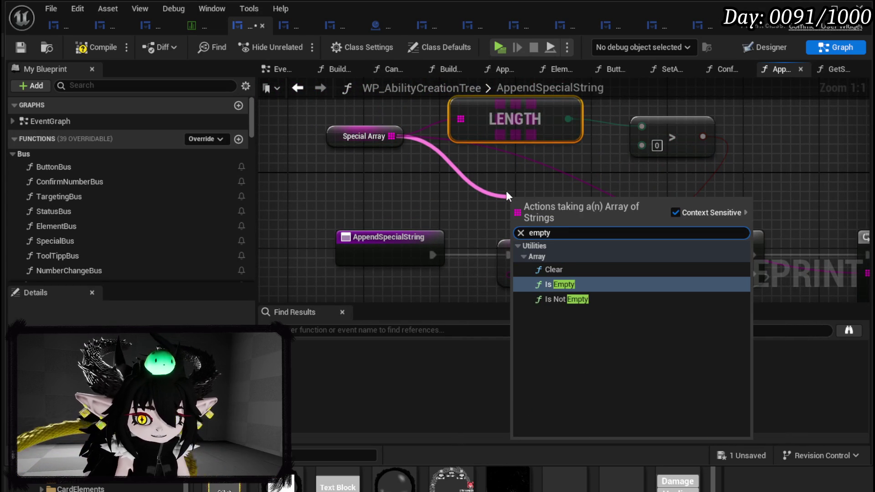
click(584, 284)
drag(567, 194, 415, 149)
drag(476, 168, 519, 228)
mouse_move(604, 259)
mouse_down()
mouse_move(702, 151)
mouse_move(668, 130)
mouse_up()
mouse_move(600, 210)
mouse_down()
mouse_move(615, 143)
mouse_move(625, 146)
mouse_up()
drag(601, 228, 716, 210)
Remove the Branch's breakpoint and delete the old LENGTH and > comparison nodes.
scroll(717, 210, down, 2)
scroll(419, 222, down, 3)
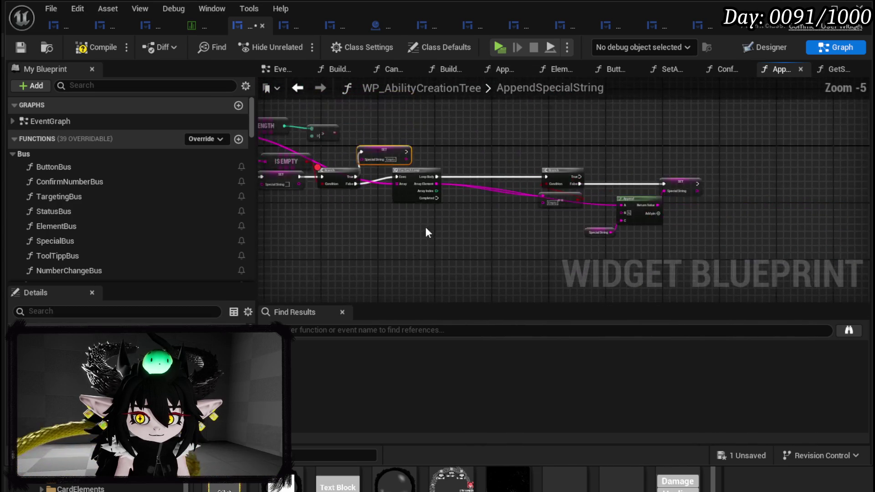
drag(658, 199, 715, 176)
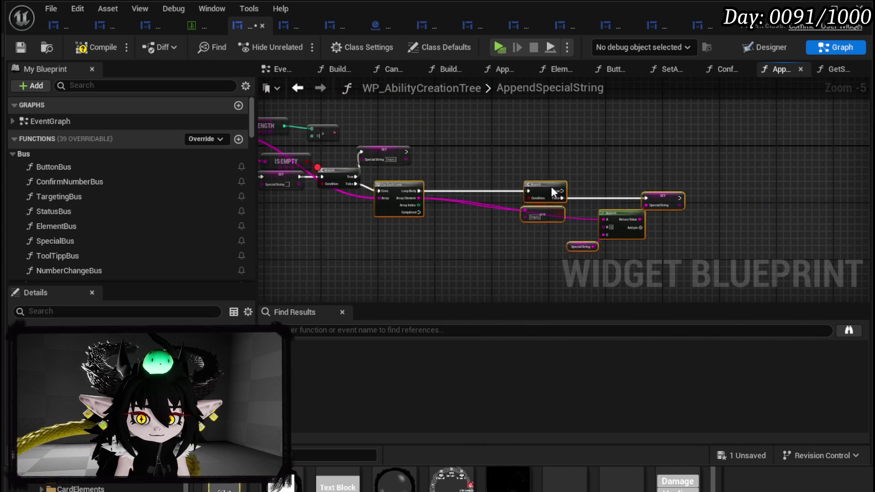
scroll(449, 210, up, 3)
right_click(449, 210)
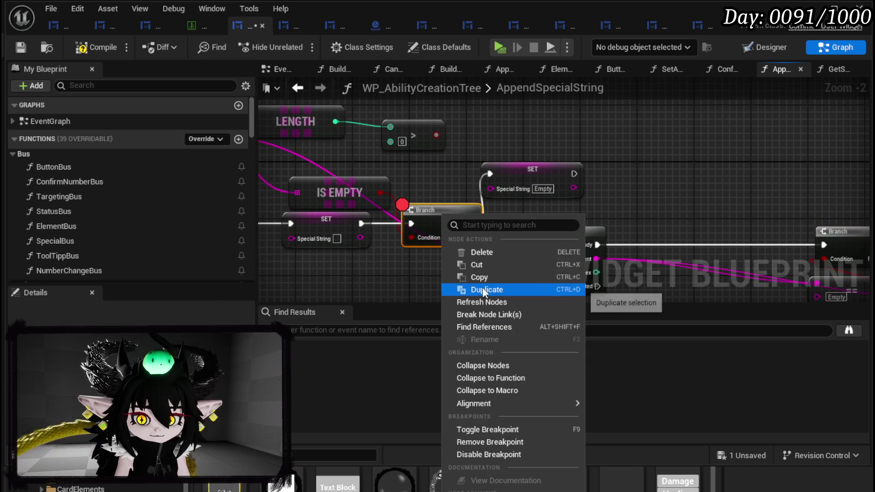
click(496, 442)
drag(450, 157, 567, 218)
key(Delete)
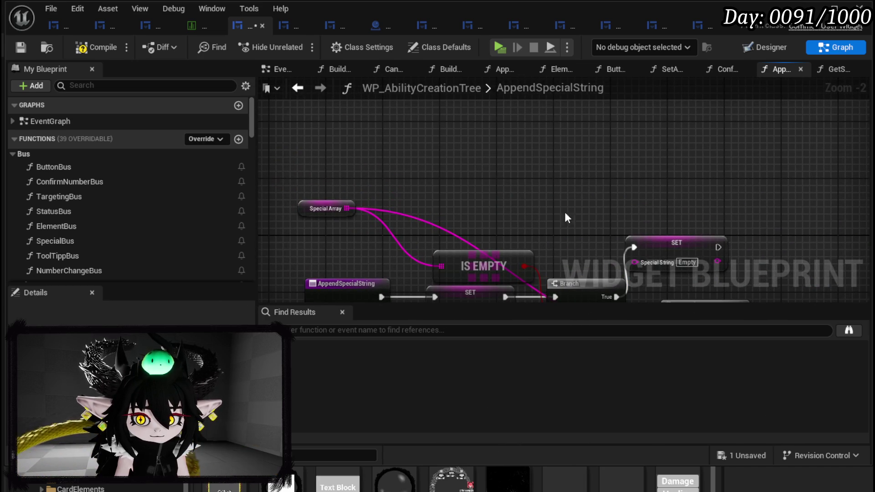
drag(486, 278, 486, 185)
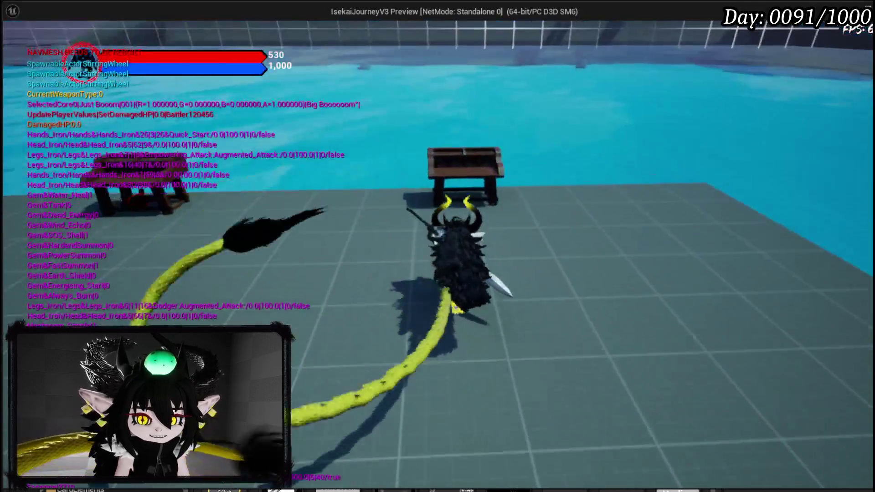
Open the skill book, choose Card, add the Ephemeral special, and generate the test card.
key(w)
key(e)
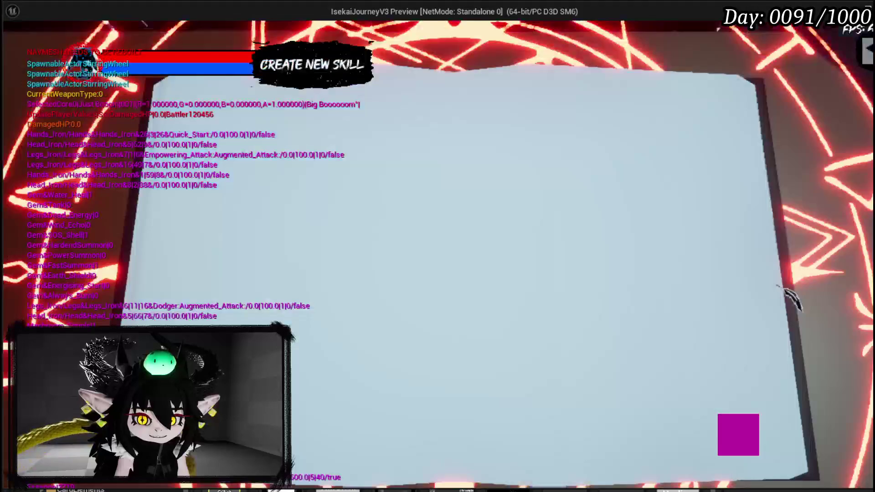
click(307, 114)
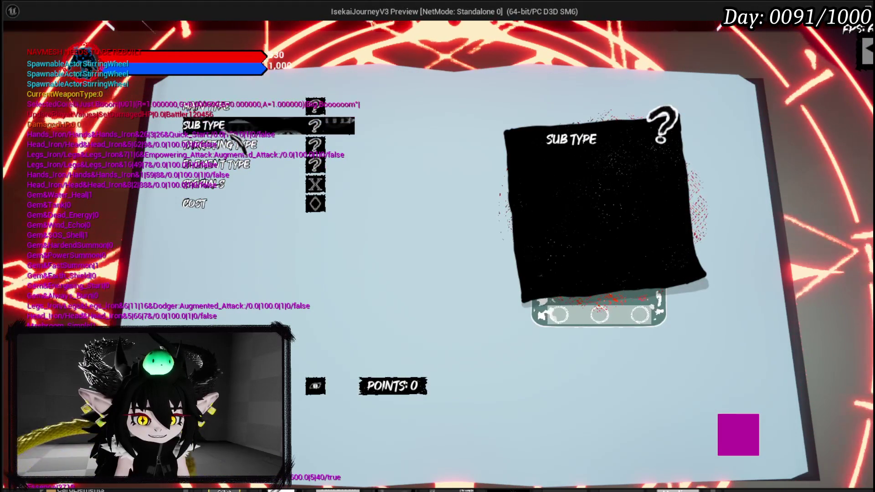
click(222, 182)
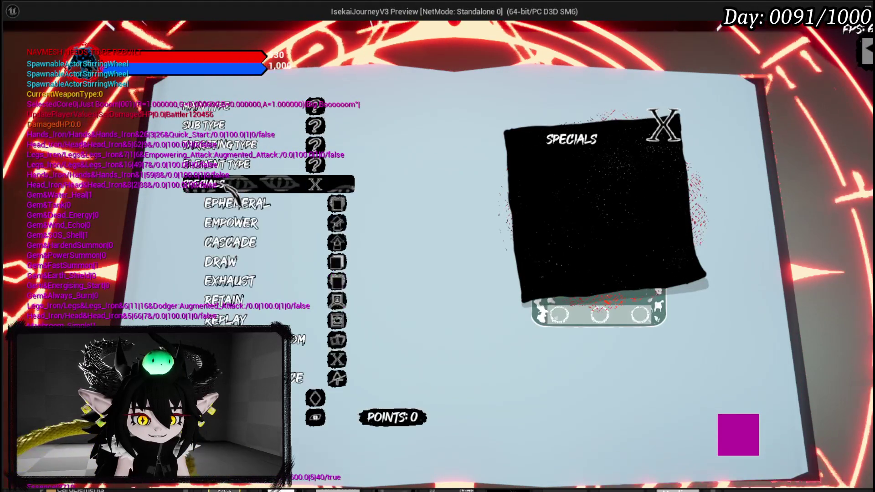
click(269, 205)
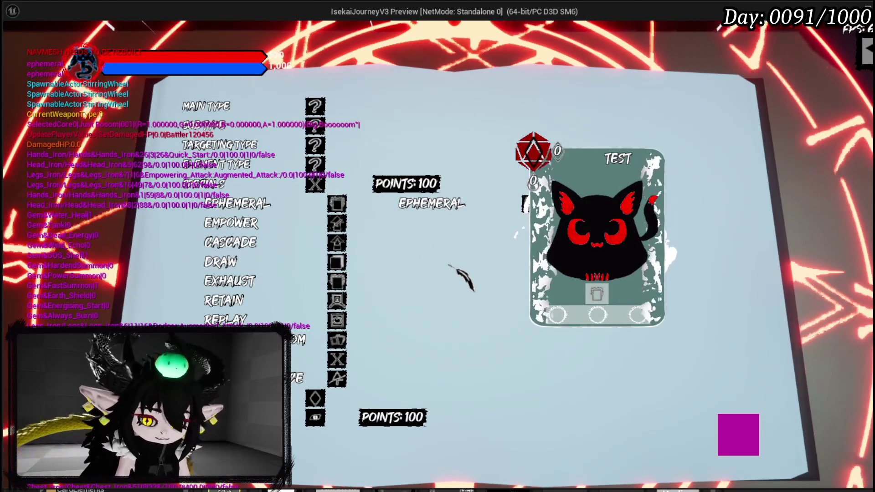
click(759, 437)
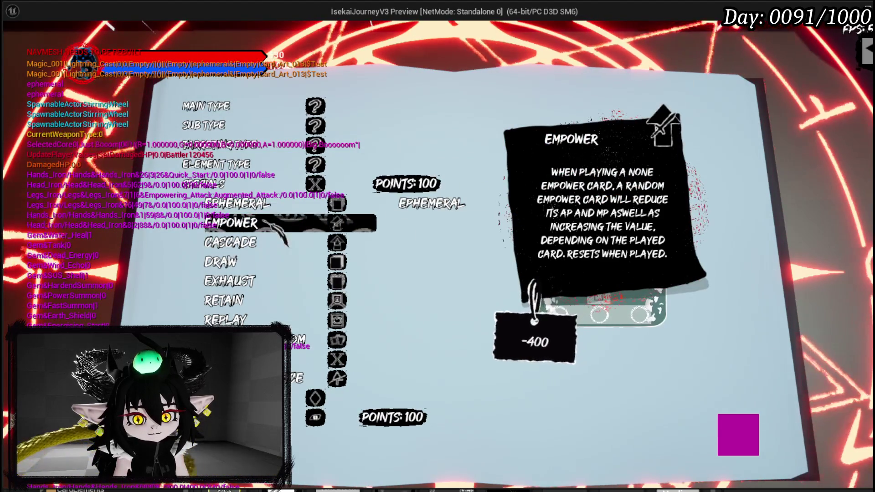
Add Empower, remove Ephemeral from the chosen specials, then end the preview and save.
click(263, 224)
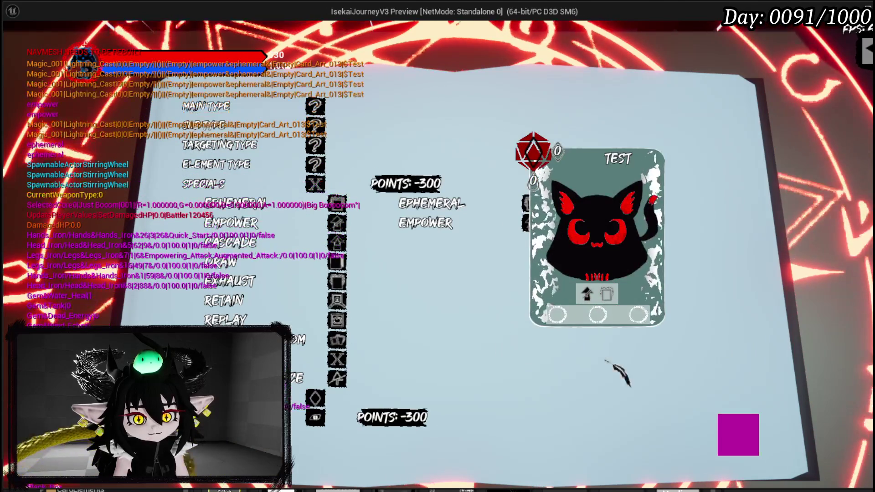
mouse_move(283, 110)
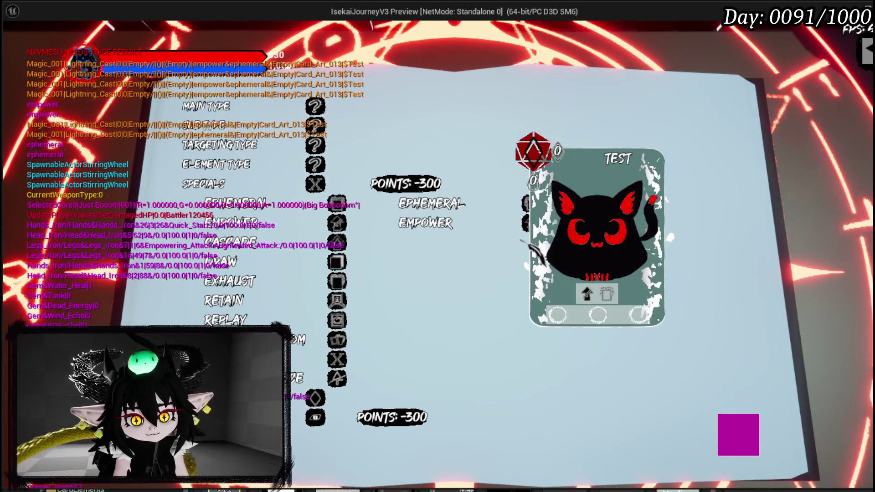
mouse_move(592, 290)
click(431, 204)
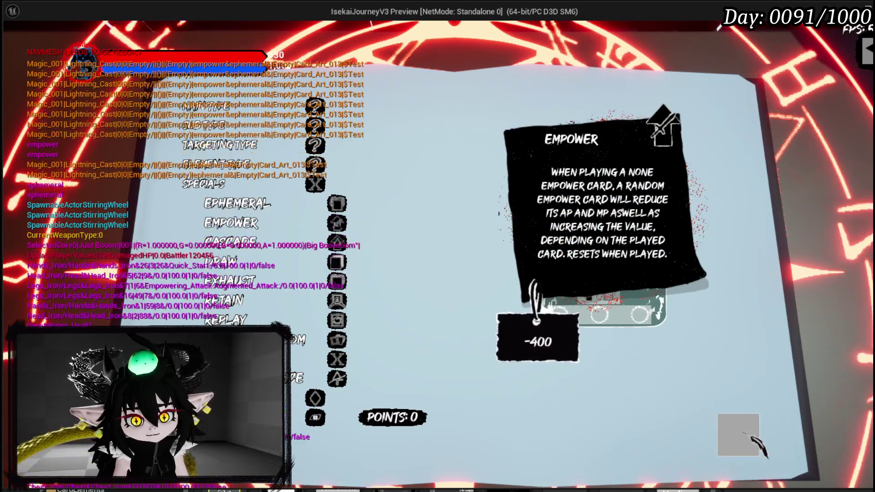
mouse_move(273, 153)
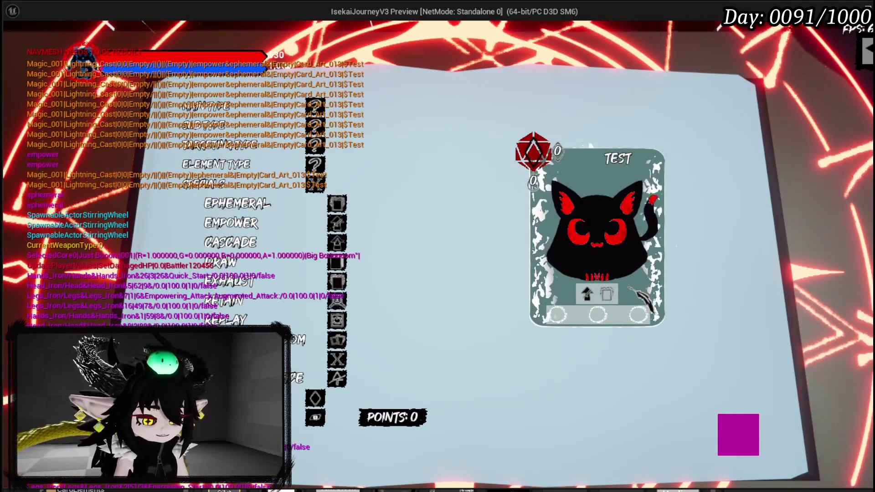
key(Escape)
key(ctrl+s)
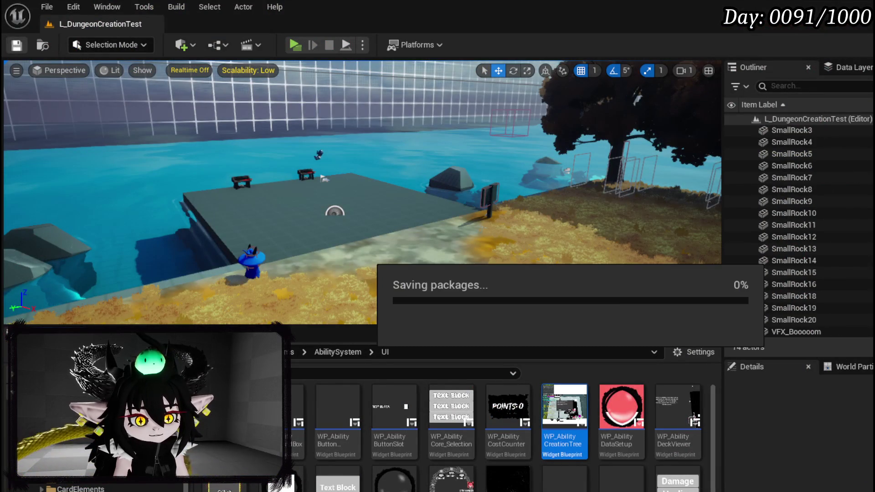
In WP_AbilityCreationTree's AppendSpecialString graph, add an Is Empty node off the loop's Array Element.
key(alt+Tab)
scroll(419, 198, down, 3)
scroll(465, 150, up, 2)
mouse_move(502, 151)
mouse_down()
mouse_move(374, 150)
mouse_move(604, 147)
mouse_up()
drag(690, 235, 605, 228)
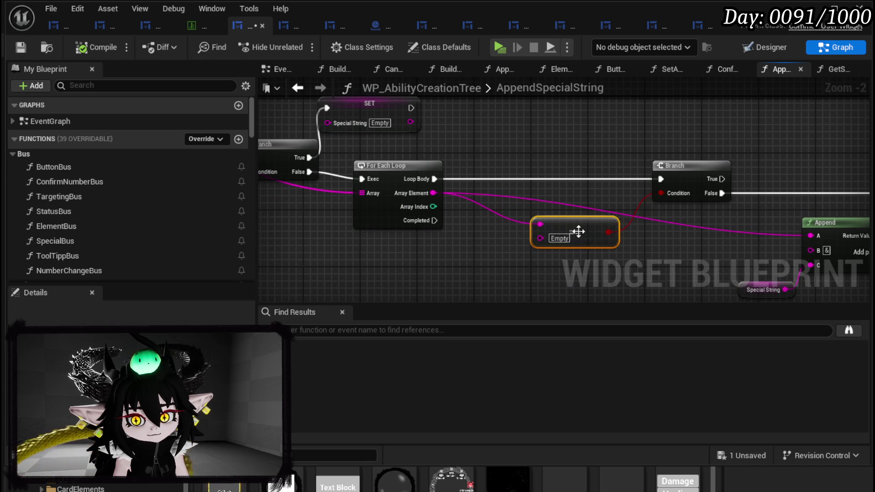
drag(563, 189, 391, 179)
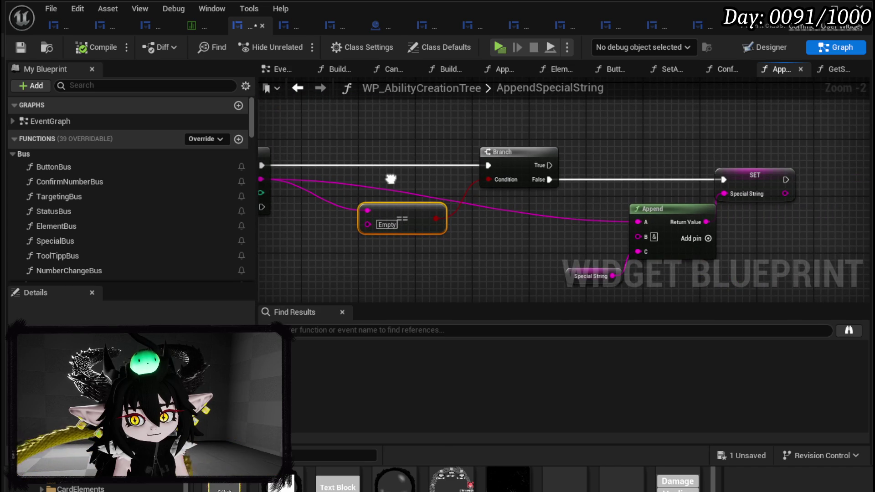
mouse_move(390, 179)
mouse_down()
mouse_move(622, 216)
mouse_move(685, 243)
mouse_move(475, 179)
mouse_move(720, 224)
mouse_move(480, 162)
mouse_up()
drag(350, 163, 398, 253)
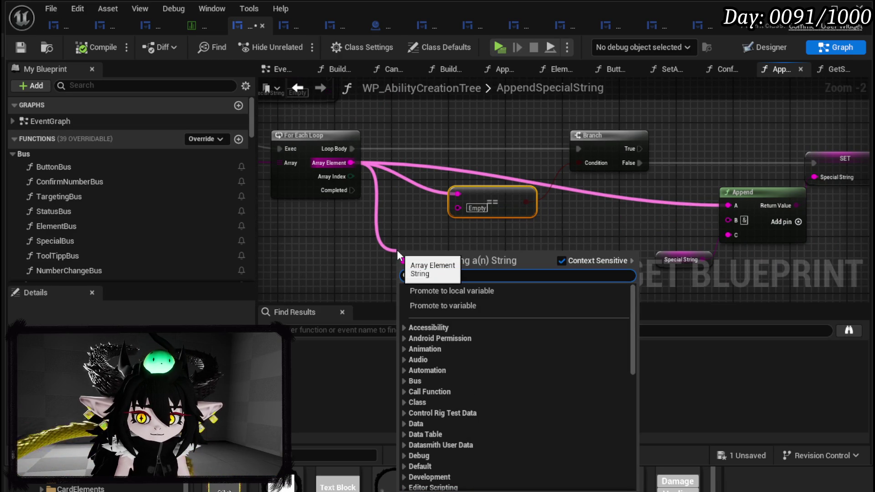
text(empty)
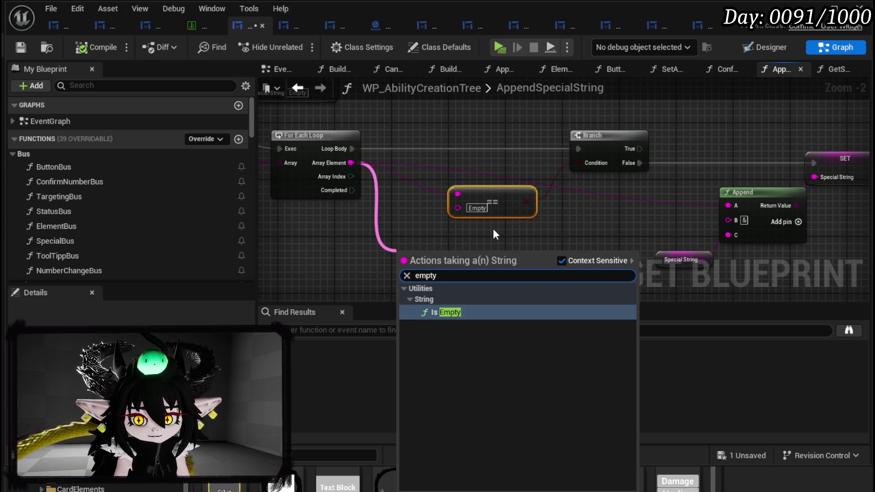
click(469, 312)
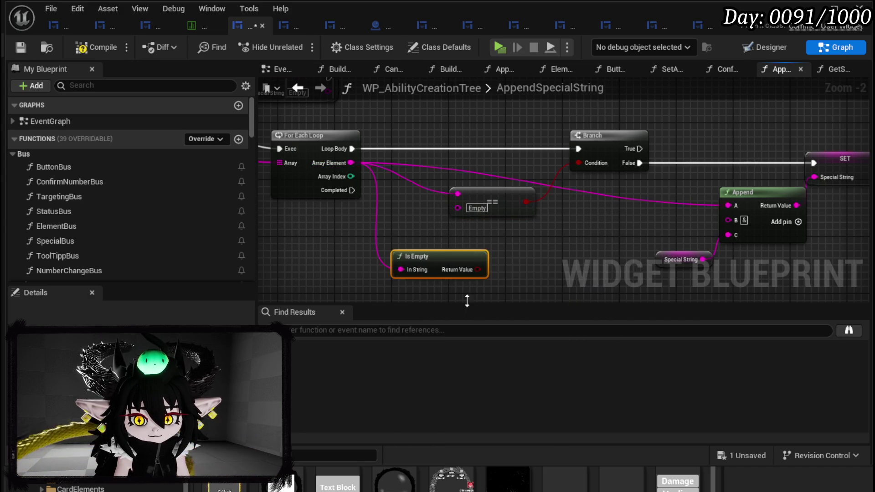
Wire Is Empty into the Branch condition and delete the old equals-Empty node.
scroll(445, 242, up, 2)
scroll(438, 237, down, 3)
scroll(401, 225, down, 2)
scroll(410, 225, up, 2)
mouse_move(410, 225)
mouse_down()
mouse_move(586, 235)
mouse_move(784, 288)
mouse_move(724, 289)
mouse_move(705, 259)
mouse_up()
scroll(783, 288, up, 1)
mouse_move(313, 239)
mouse_down()
mouse_move(586, 163)
mouse_move(583, 185)
mouse_up()
drag(650, 180, 258, 116)
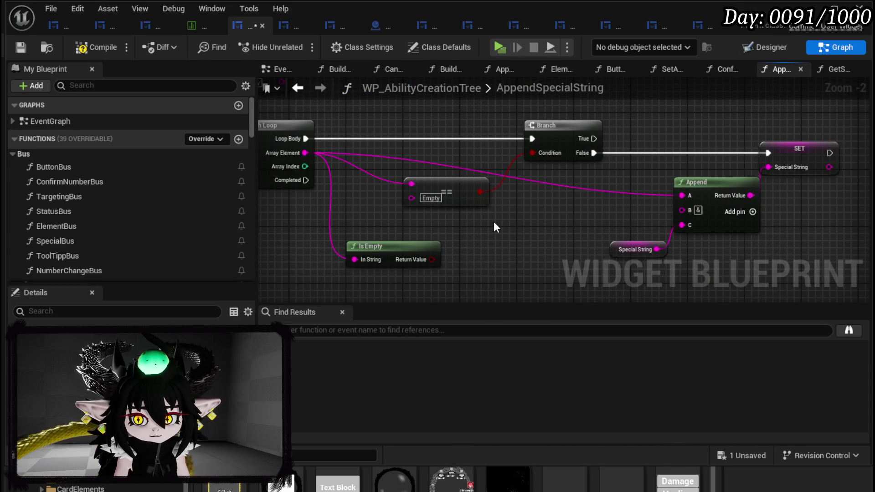
mouse_move(409, 249)
mouse_down()
mouse_move(533, 182)
mouse_move(533, 153)
mouse_up()
mouse_move(474, 164)
mouse_down()
mouse_move(823, 200)
mouse_move(516, 196)
mouse_up()
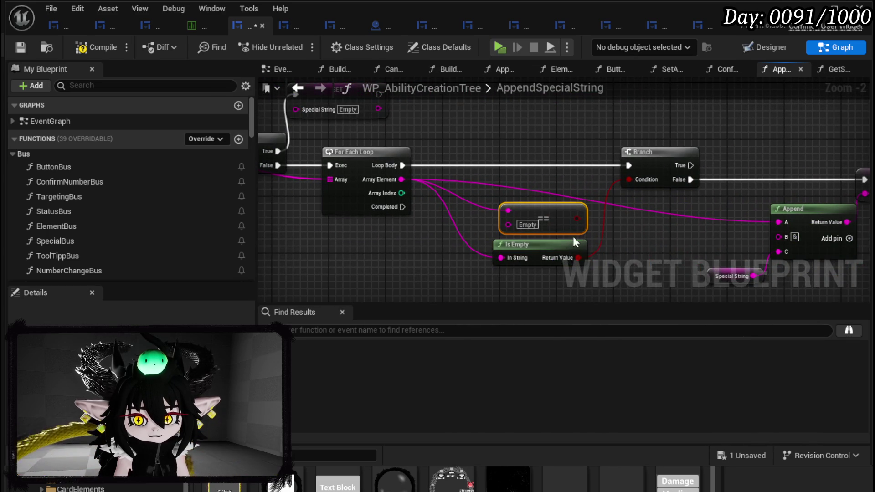
key(Delete)
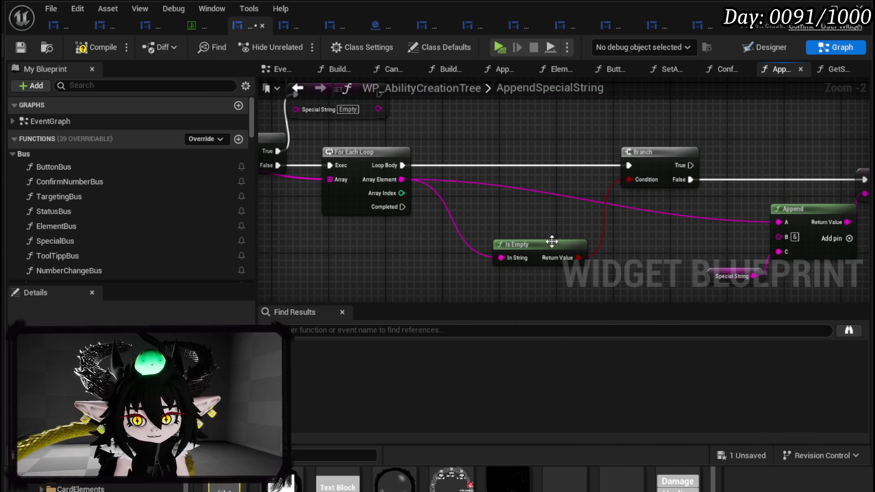
drag(554, 247, 553, 212)
scroll(634, 248, down, 2)
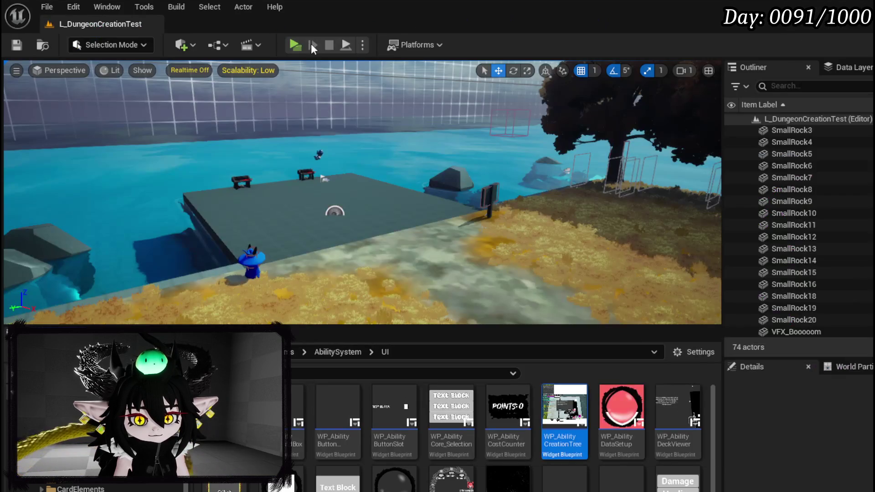
Play, add Empower and Ephemeral specials, log the test card, stop the preview, and Save All.
click(295, 44)
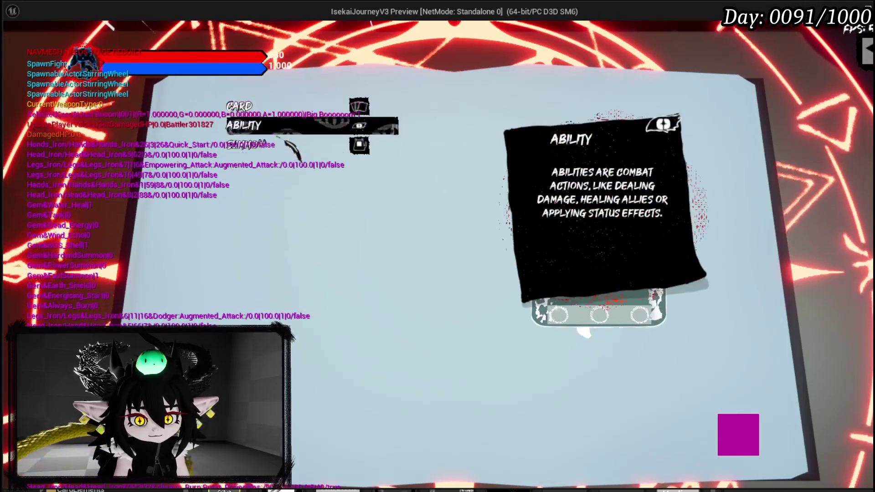
click(233, 187)
click(231, 223)
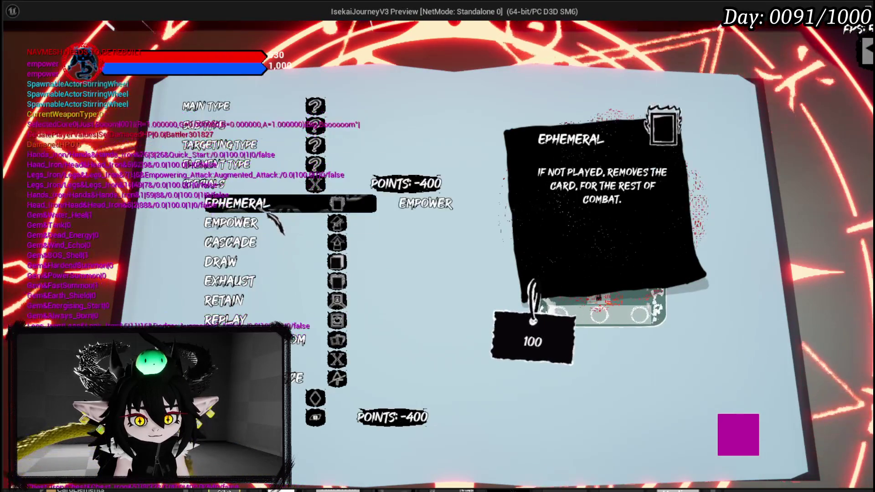
click(232, 204)
click(740, 432)
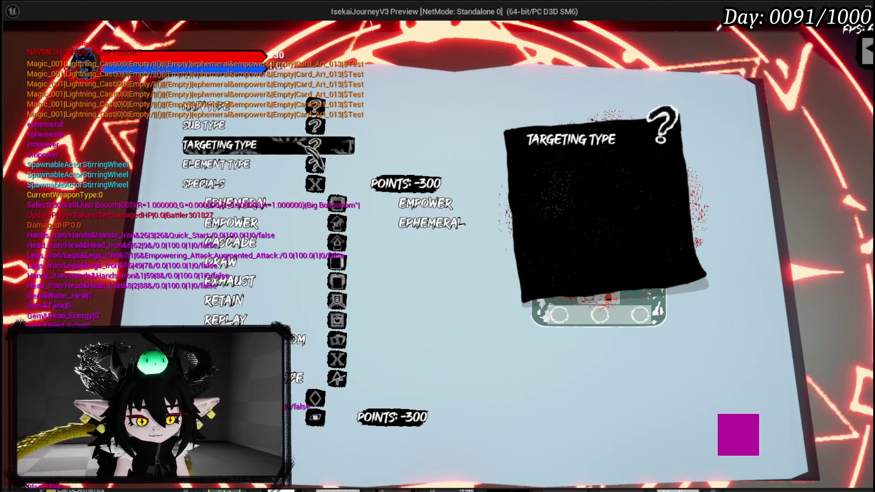
key(Escape)
click(11, 44)
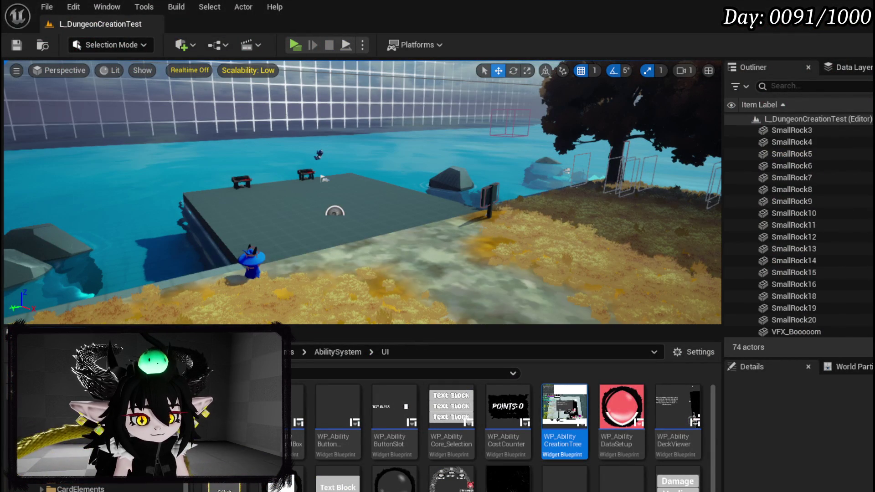
Back in AppendSpecialString, reposition the Is Empty and Special String nodes.
key(alt+Tab)
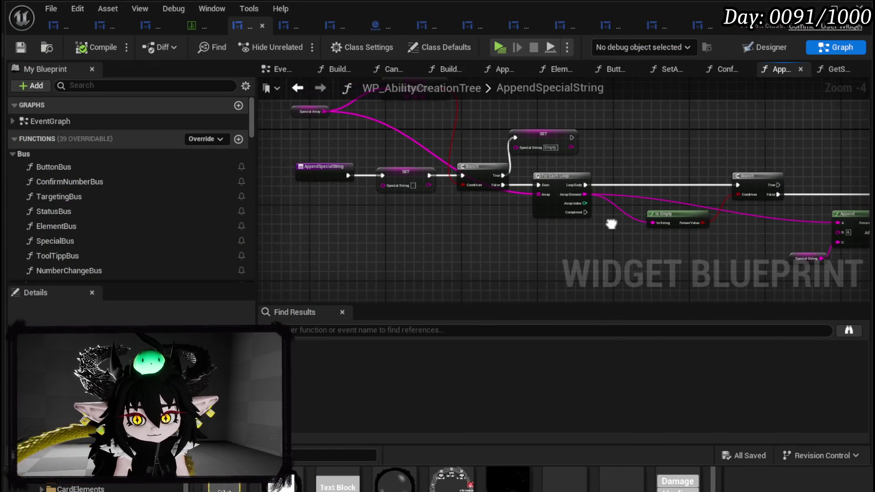
scroll(82, 227, down, 15)
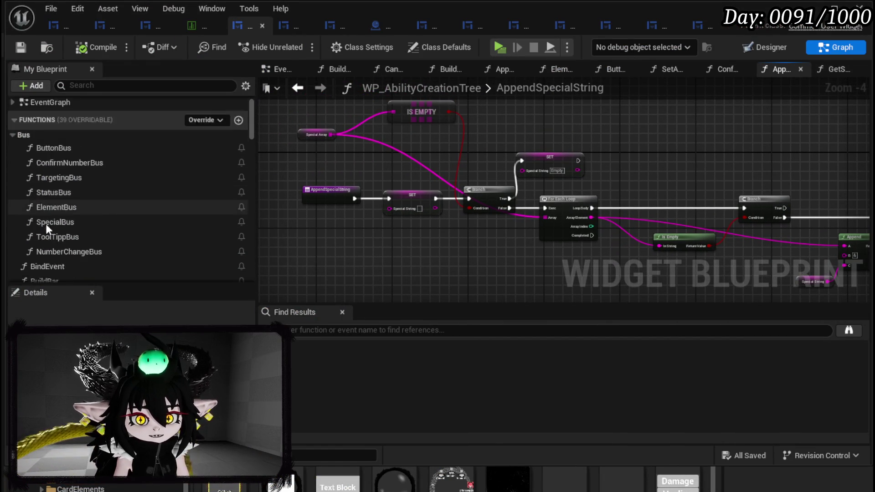
scroll(81, 223, up, 3)
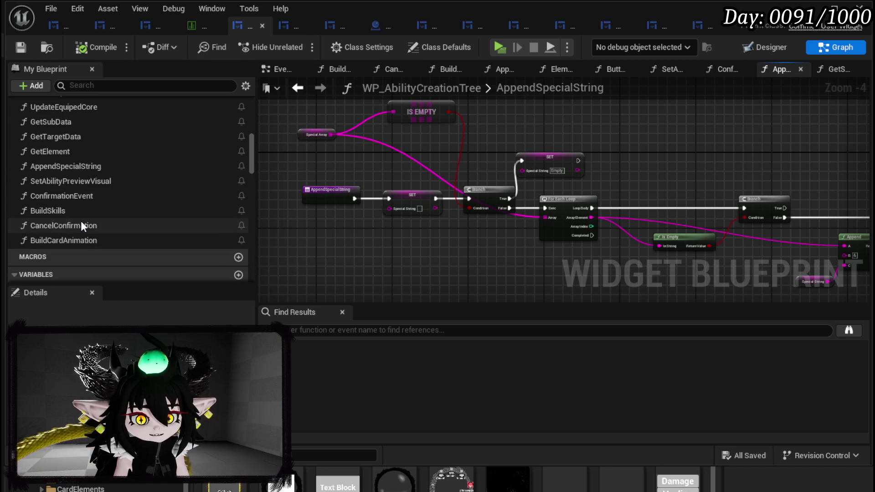
scroll(81, 220, up, 3)
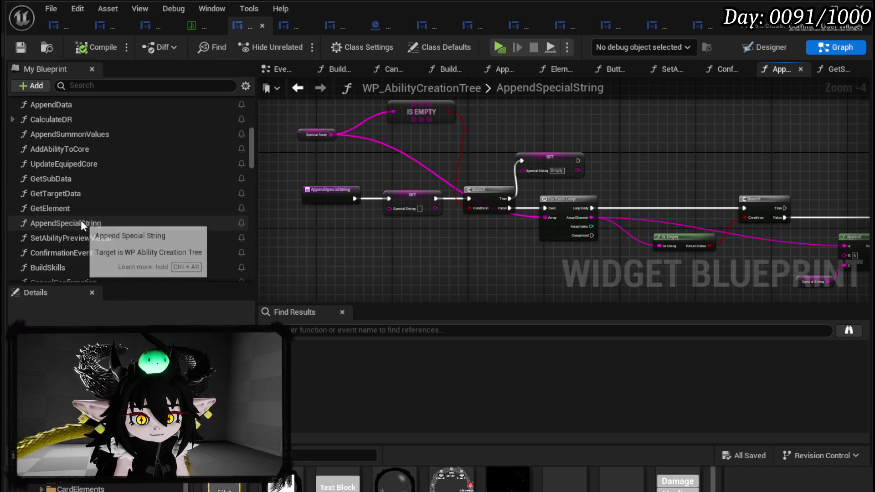
scroll(80, 220, up, 2)
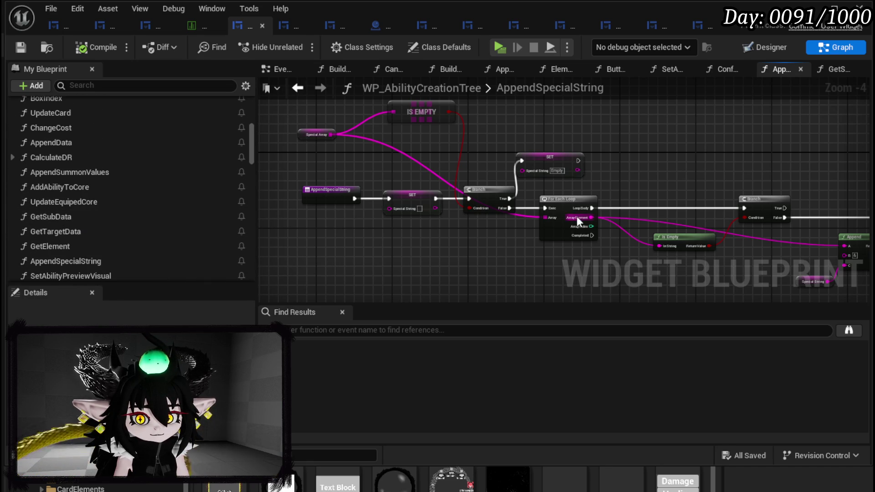
scroll(456, 222, up, 2)
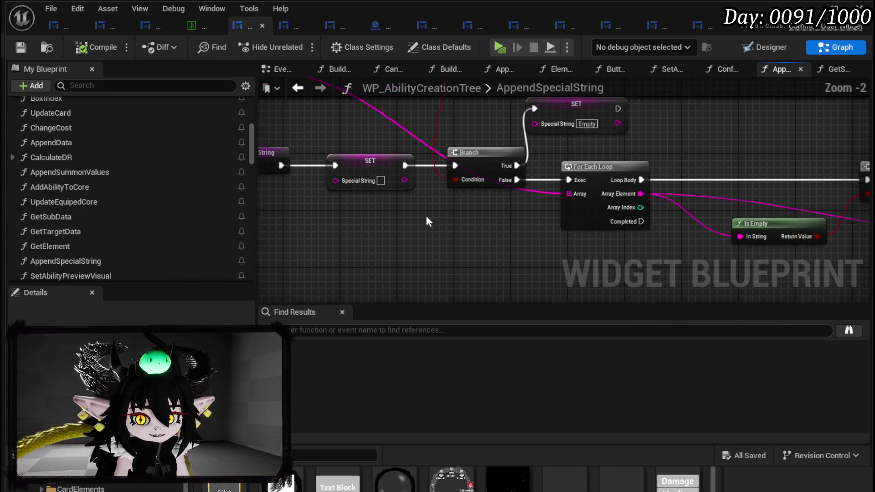
scroll(356, 207, down, 1)
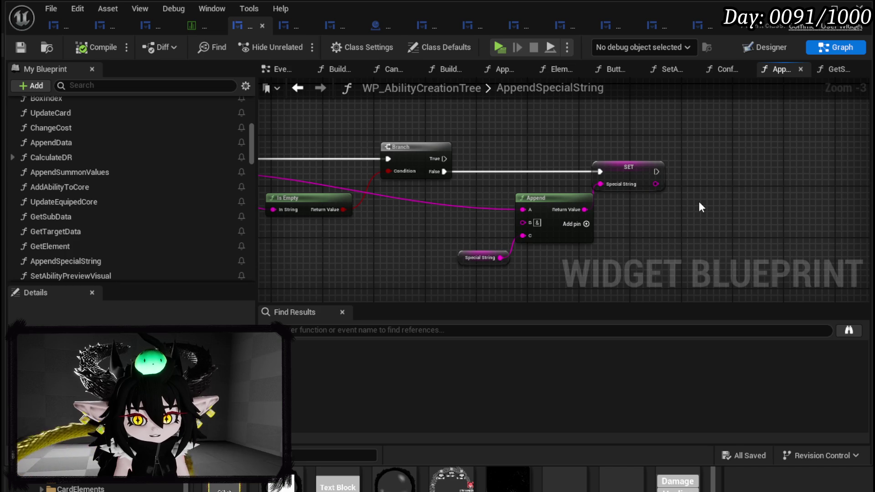
mouse_move(434, 181)
mouse_down()
mouse_move(725, 207)
mouse_move(852, 232)
mouse_move(524, 175)
mouse_move(815, 206)
mouse_up()
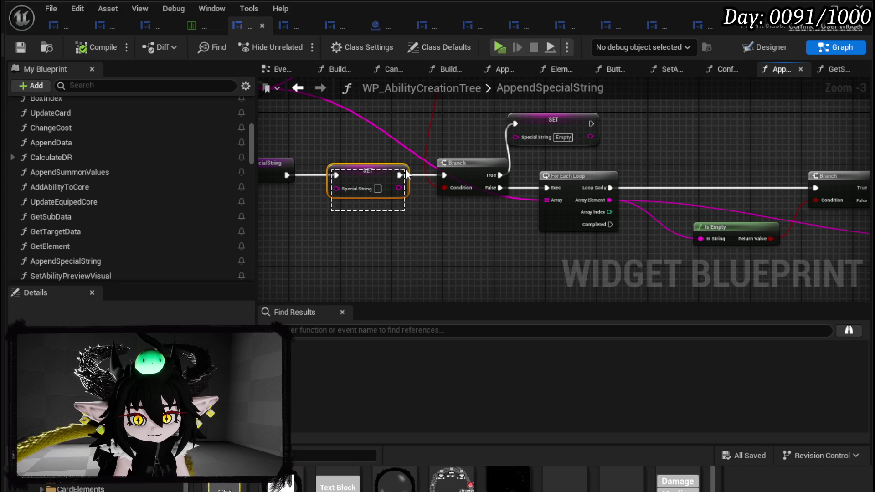
mouse_move(404, 162)
mouse_down()
mouse_move(323, 212)
mouse_move(442, 184)
mouse_move(324, 203)
mouse_up()
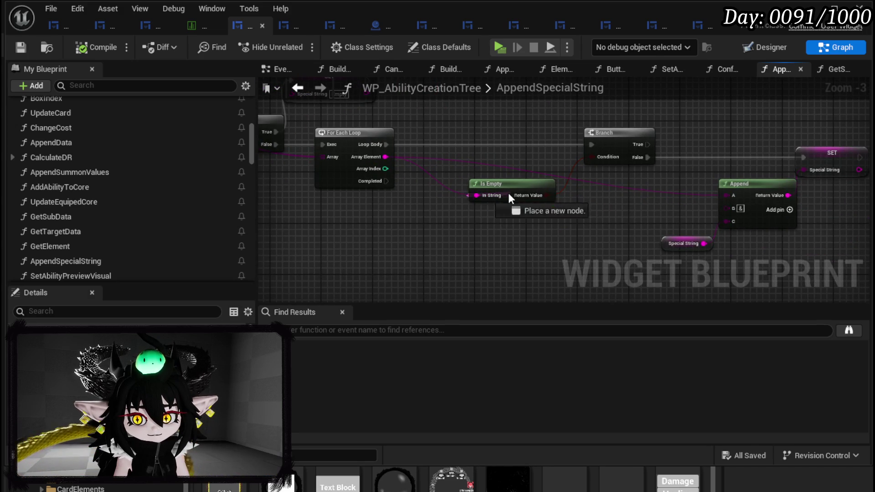
mouse_move(508, 185)
mouse_down()
mouse_move(534, 186)
mouse_move(474, 220)
mouse_move(491, 226)
mouse_up()
mouse_move(439, 199)
mouse_down()
mouse_move(703, 231)
mouse_move(387, 208)
mouse_up()
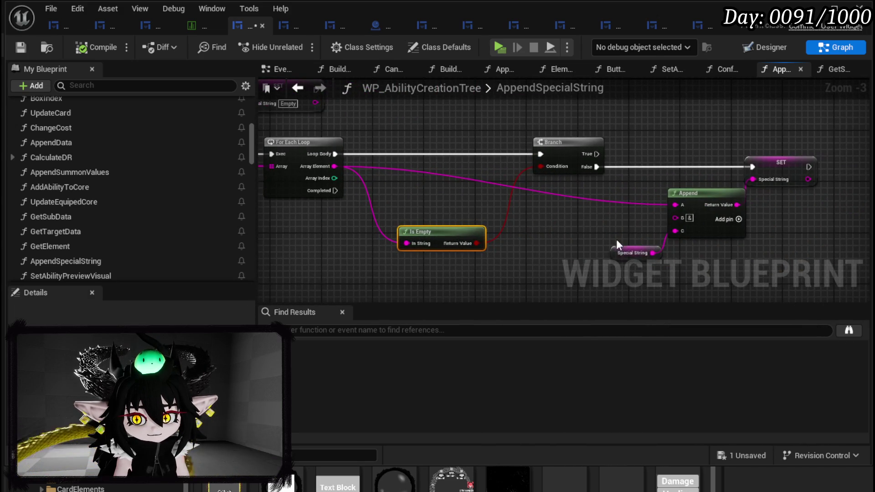
drag(623, 253, 623, 237)
Review the Append chain, save the widget blueprint, and switch to WP_SkillTree_Ability.
drag(718, 227, 616, 210)
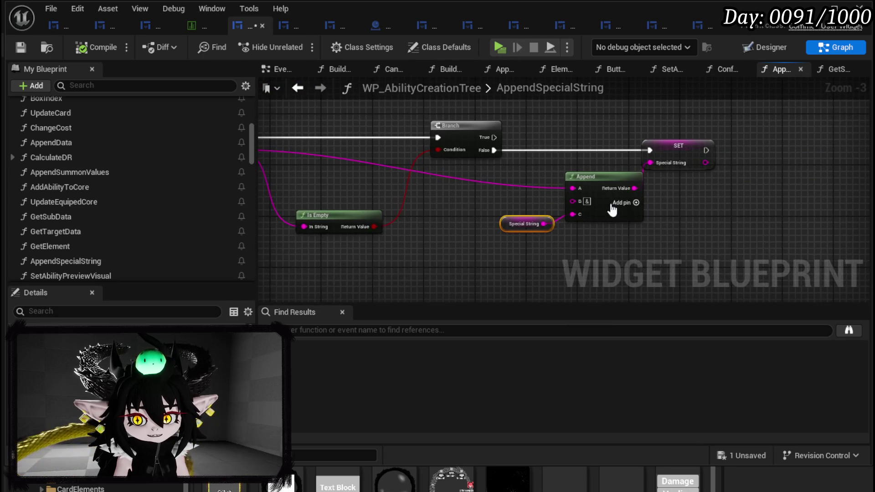
mouse_move(454, 182)
mouse_down()
mouse_move(689, 221)
mouse_move(464, 197)
mouse_move(587, 225)
mouse_move(741, 231)
mouse_move(863, 251)
mouse_up()
click(504, 222)
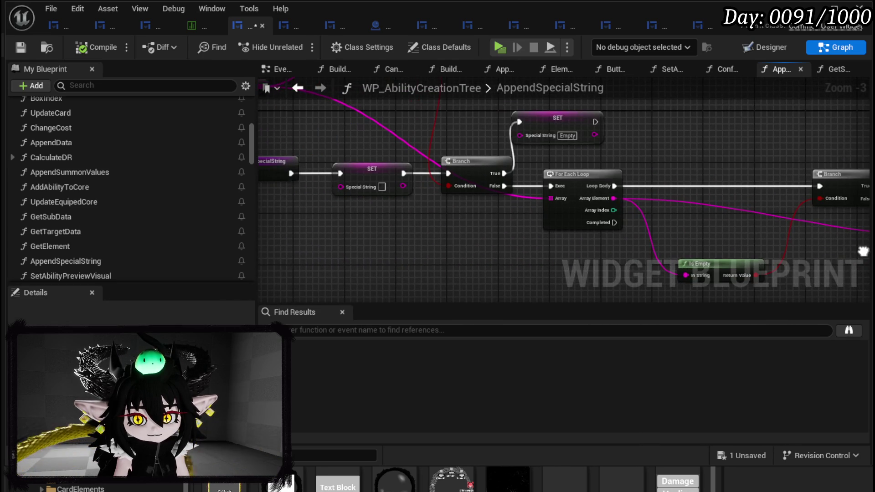
drag(733, 227, 432, 191)
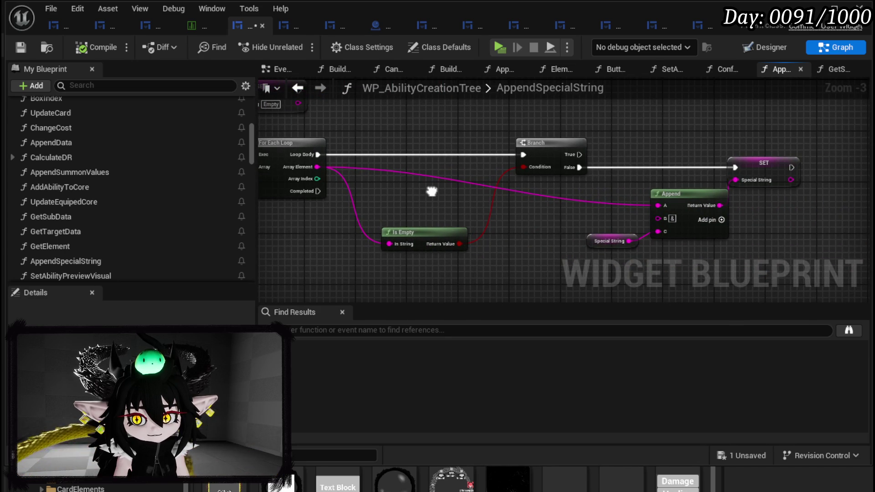
mouse_move(432, 191)
mouse_down()
mouse_move(667, 226)
mouse_move(546, 201)
mouse_up()
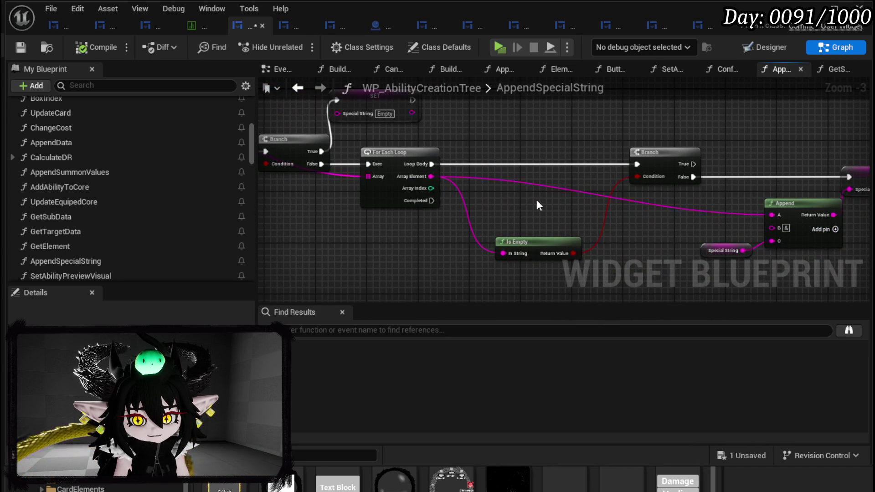
click(20, 47)
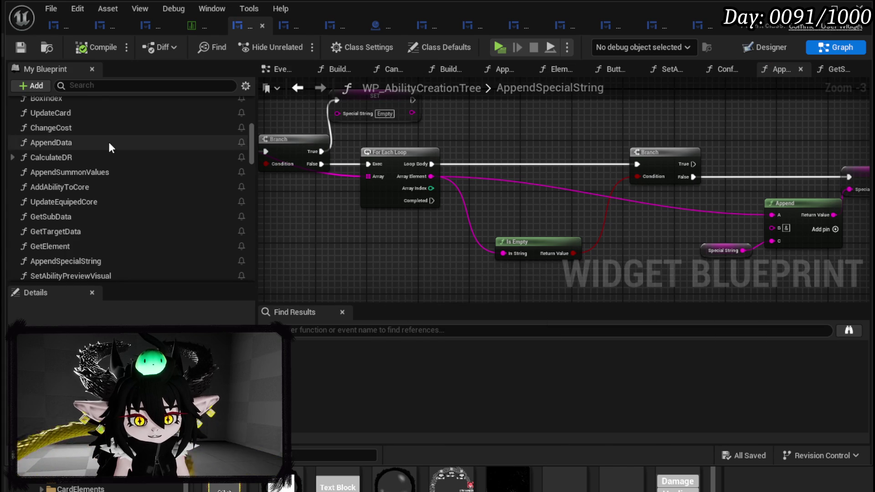
scroll(111, 143, up, 10)
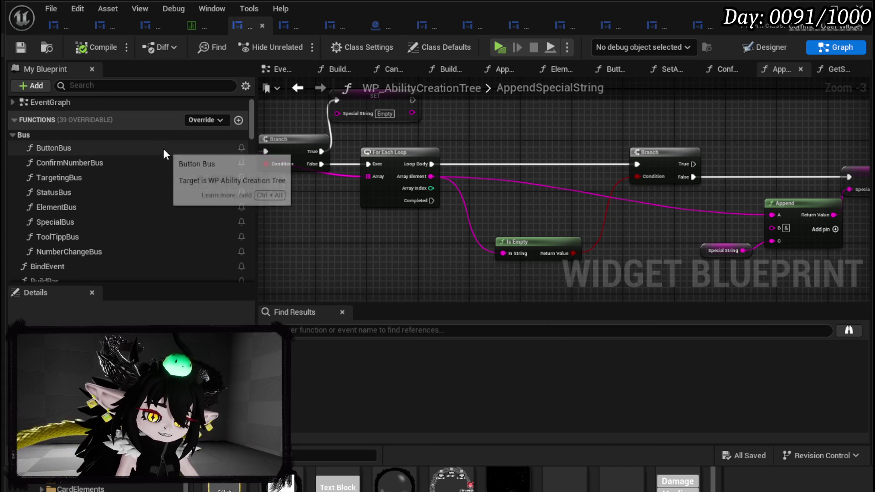
scroll(116, 203, down, 2)
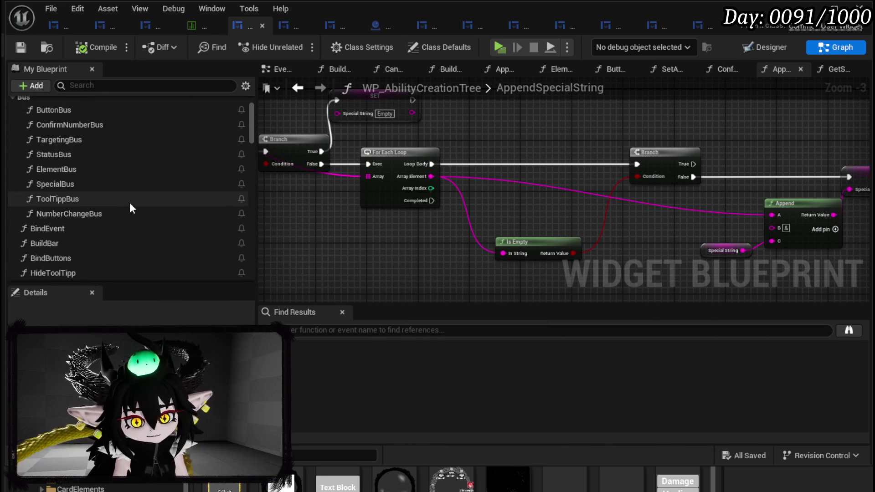
click(59, 27)
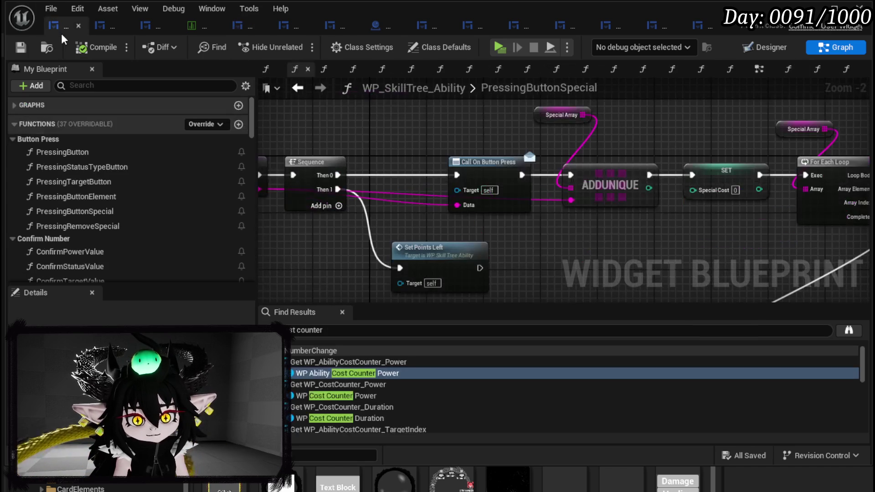
Open WP_SkillTree_Ability's PressingRemoveSpecial function graph and survey its nodes.
scroll(100, 228, down, 7)
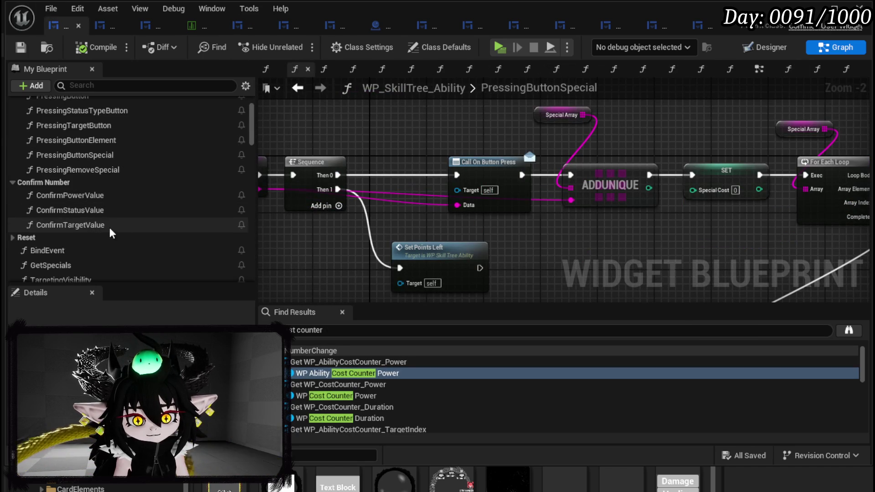
scroll(155, 227, up, 6)
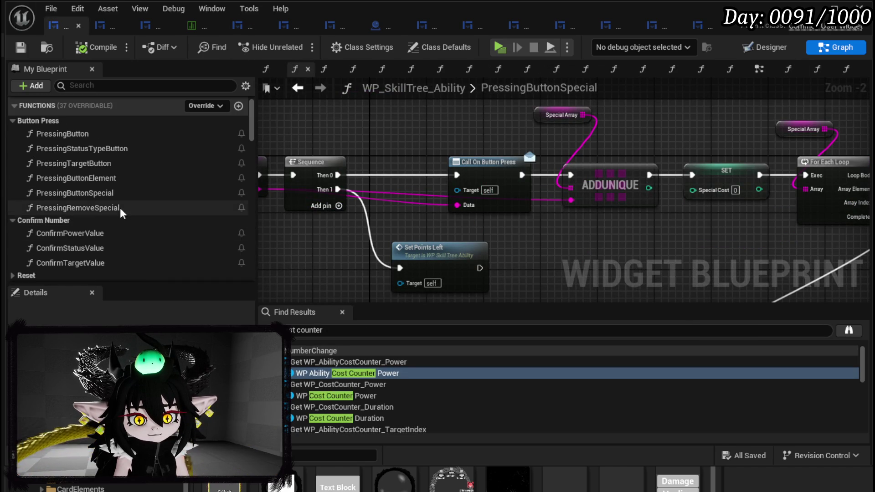
double_click(120, 208)
scroll(404, 248, down, 2)
drag(404, 248, 296, 234)
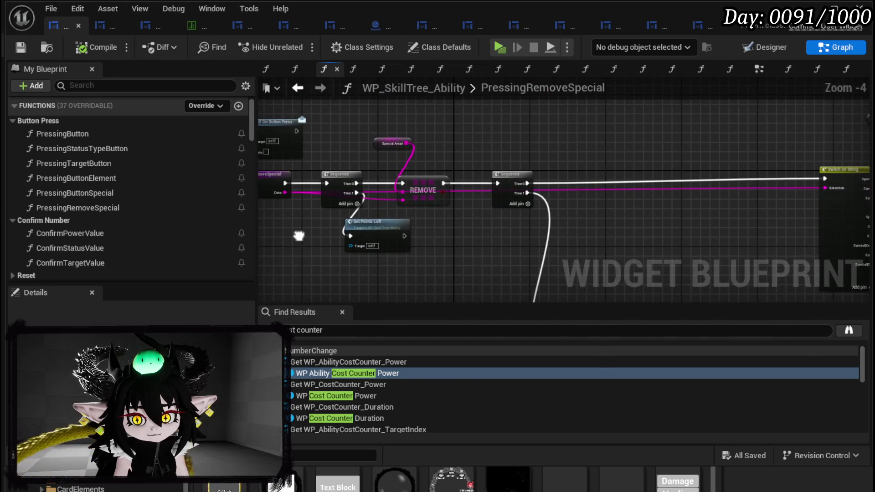
mouse_move(480, 229)
mouse_down()
mouse_move(271, 232)
mouse_move(237, 197)
mouse_up()
drag(388, 292, 407, 196)
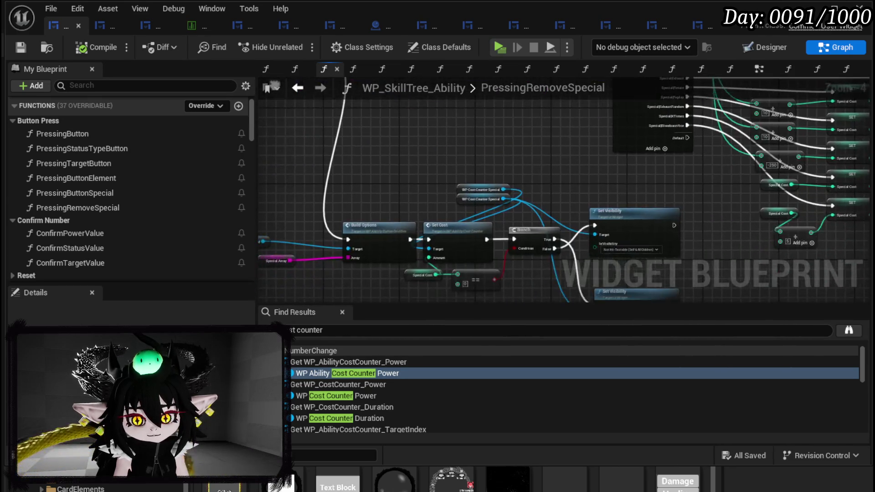
scroll(437, 175, up, 2)
scroll(437, 181, down, 5)
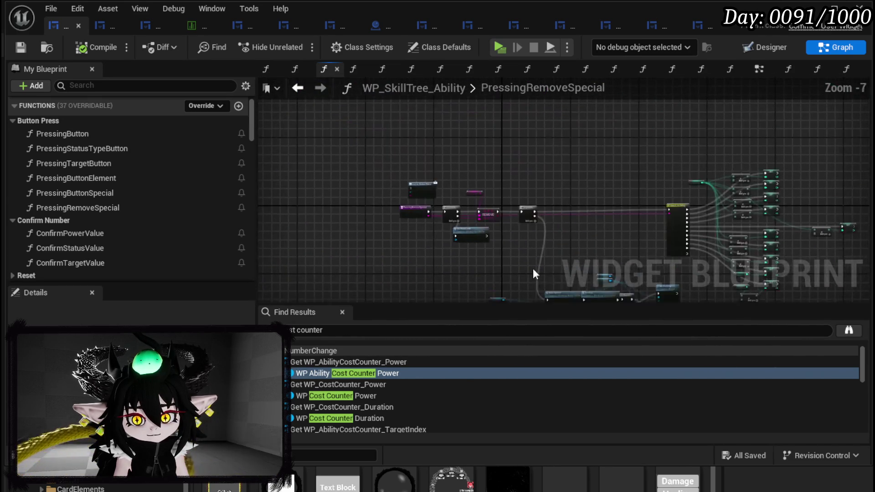
scroll(540, 276, up, 4)
drag(529, 226, 642, 251)
Move the entry and Sequence nodes left and the REMOVE and Special Array nodes right.
click(401, 182)
shift+click(521, 182)
drag(520, 182, 437, 182)
click(460, 182)
drag(501, 173, 483, 181)
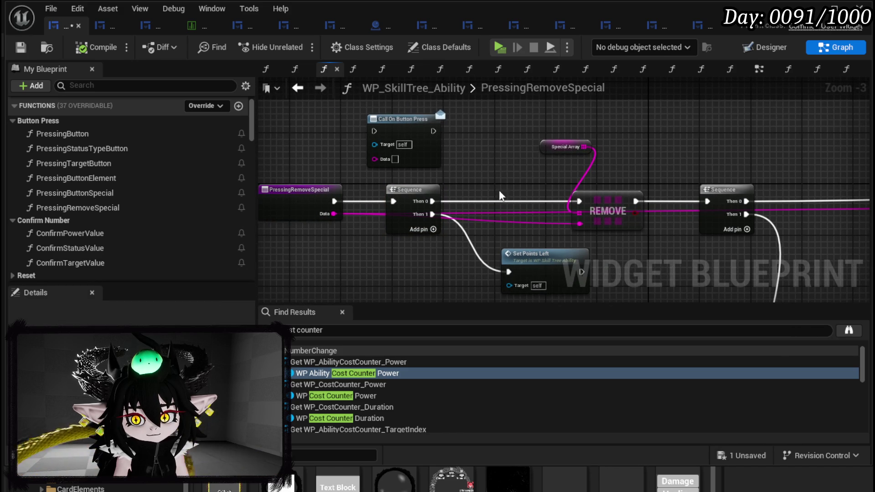
click(600, 214)
shift+click(565, 146)
drag(600, 214, 619, 214)
click(453, 157)
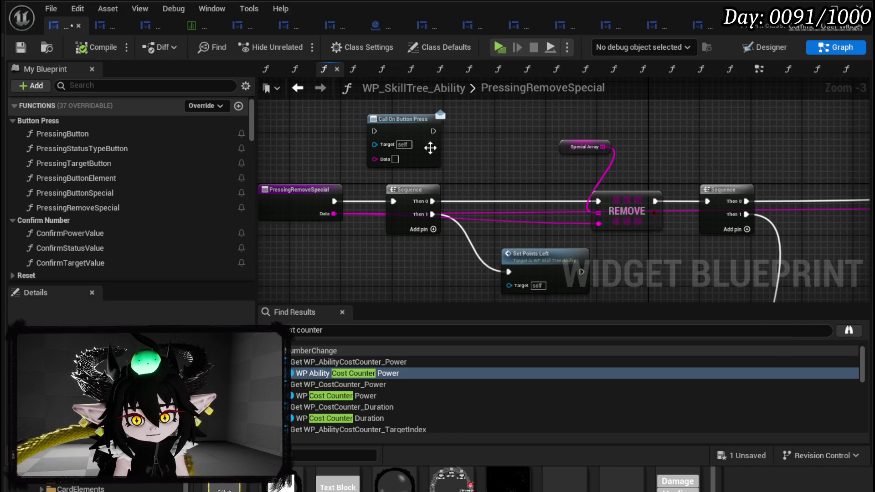
Save the widget blueprint and add a new event dispatcher.
click(20, 47)
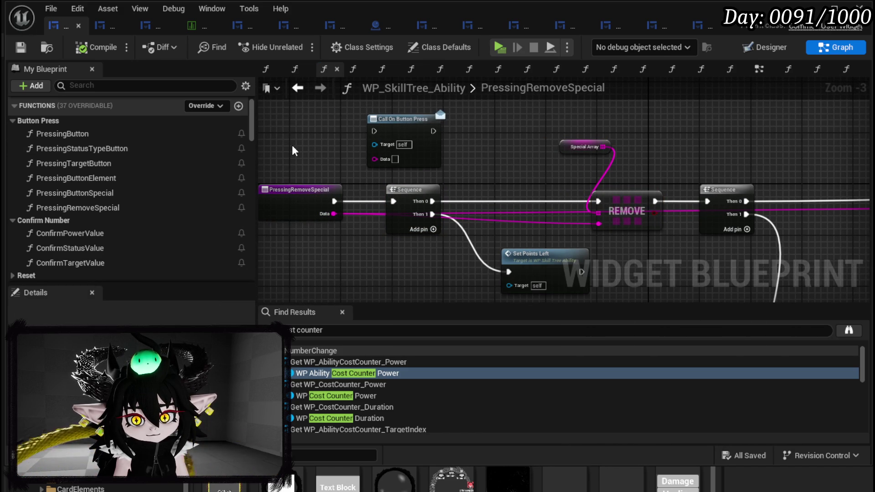
scroll(222, 153, down, 3)
scroll(221, 157, down, 15)
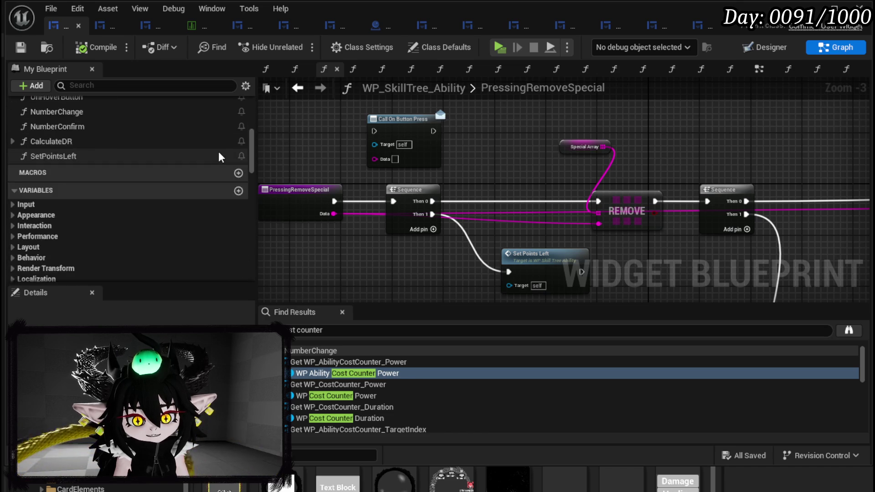
scroll(219, 160, down, 10)
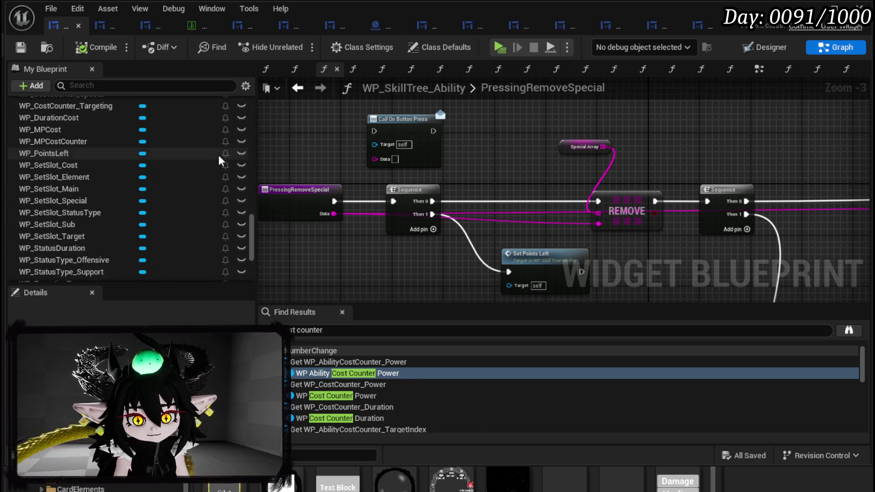
click(238, 178)
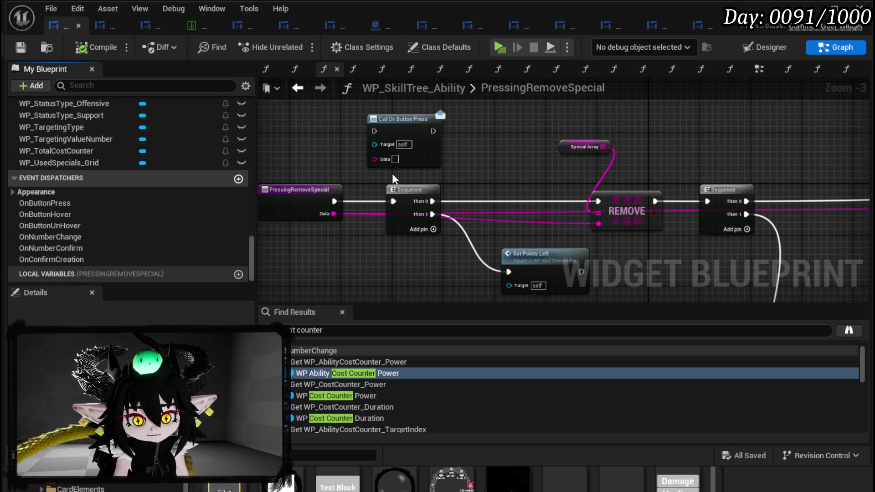
Name the dispatcher OnRemoveSpecial and wire a call to it from the Sequence's first output.
text(OnRemoveSpecial)
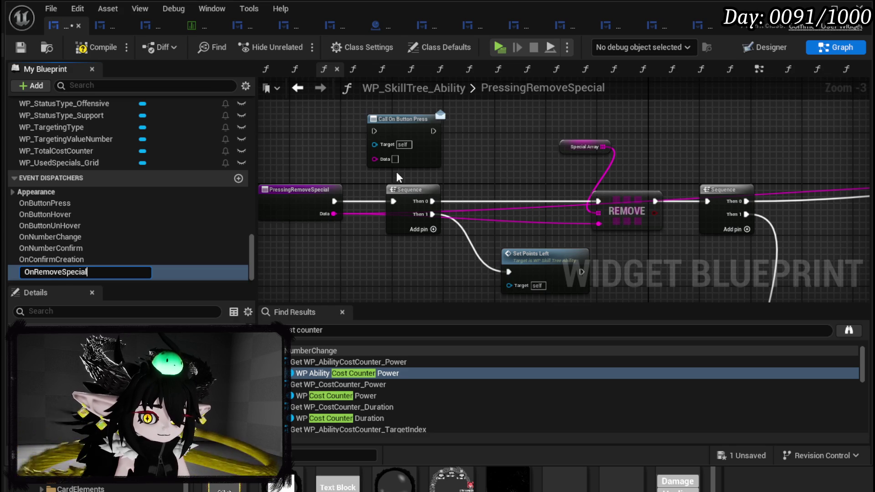
key(Return)
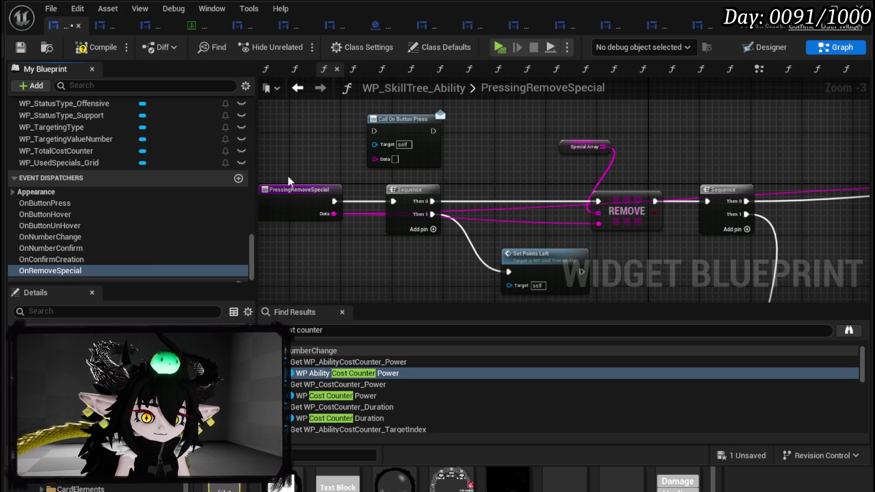
drag(68, 272, 477, 184)
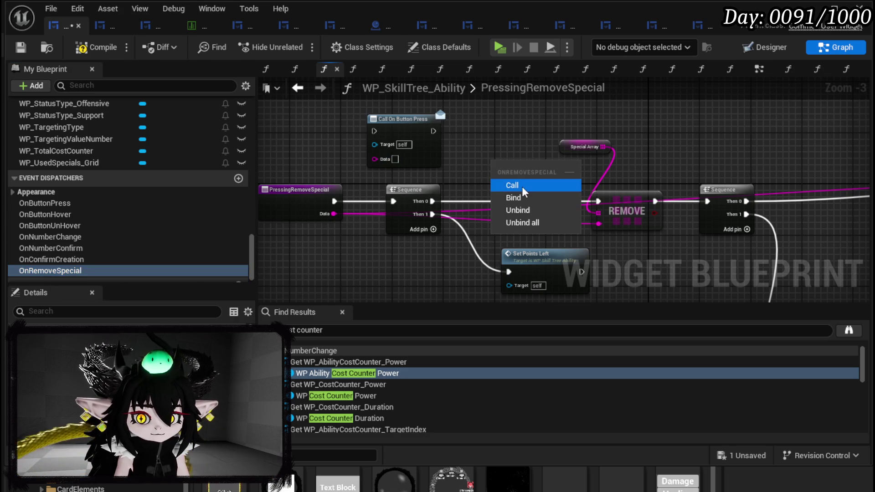
click(522, 186)
drag(432, 201, 483, 202)
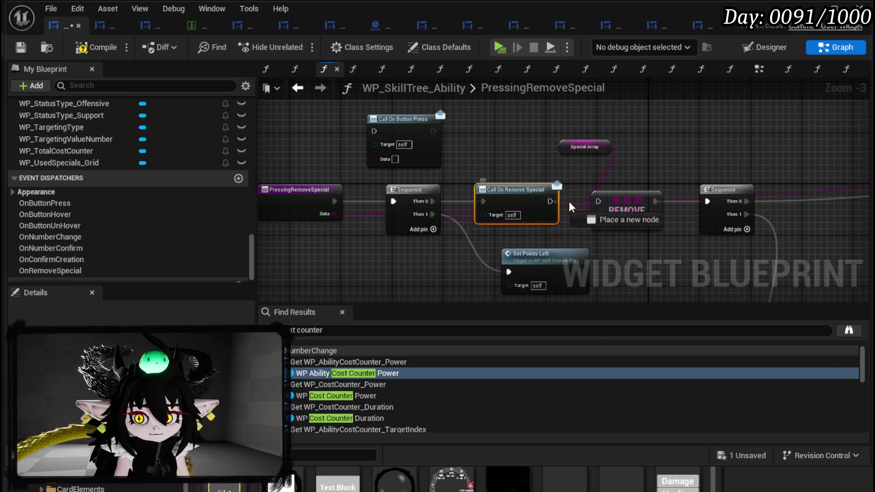
mouse_move(593, 205)
mouse_down()
mouse_move(118, 170)
mouse_move(461, 211)
mouse_up()
drag(415, 194, 448, 197)
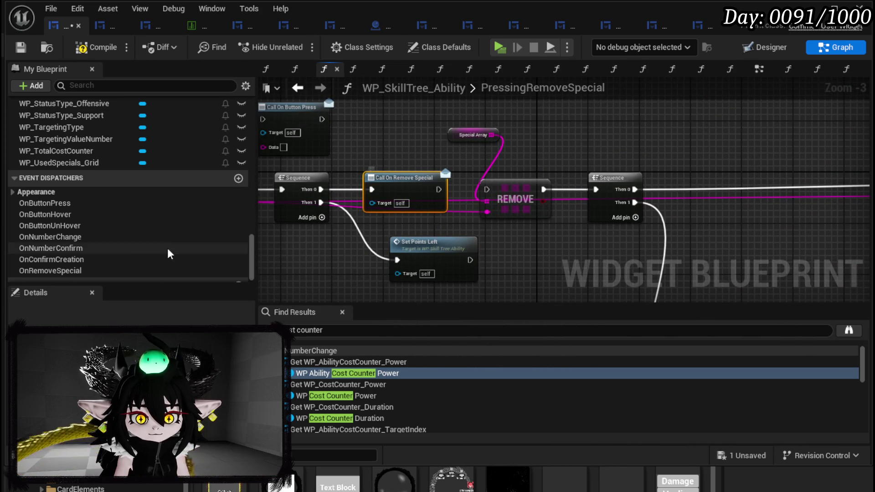
Give OnRemoveSpecial a New Param fed by Data, run REMOVE after the call, and compile.
scroll(150, 248, down, 1)
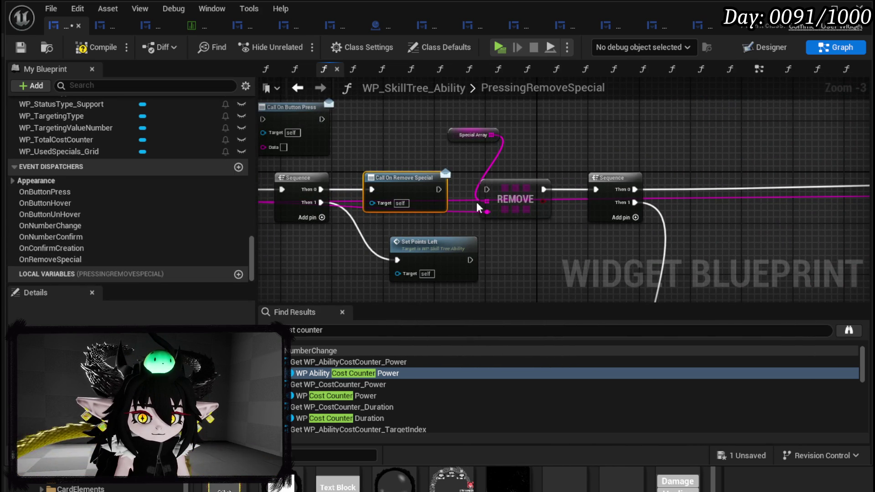
click(78, 258)
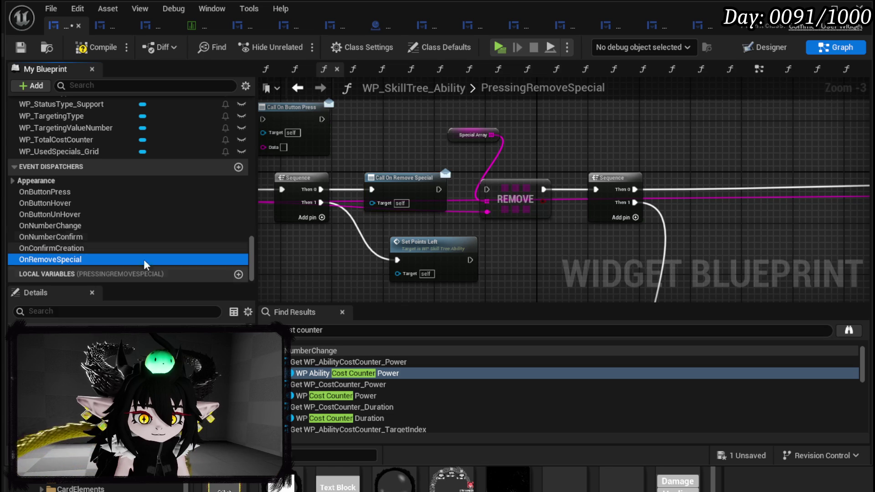
click(238, 469)
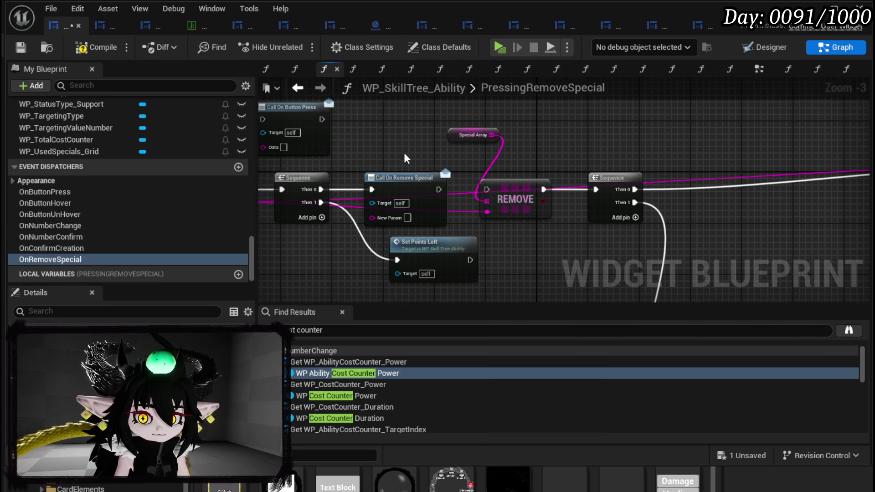
drag(308, 195, 431, 208)
drag(345, 216, 495, 232)
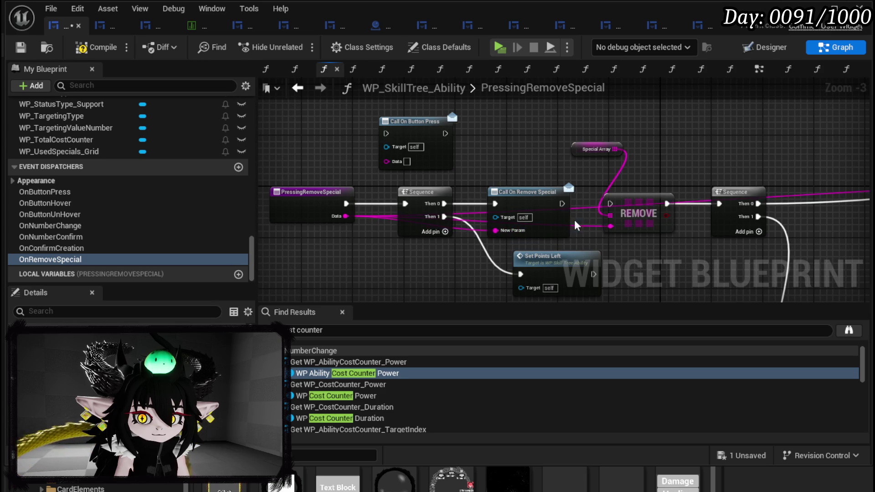
drag(563, 204, 610, 203)
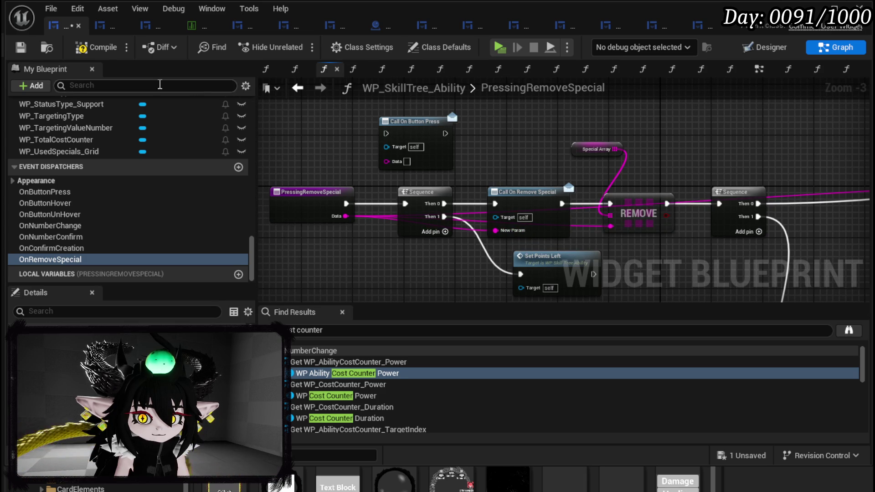
click(96, 53)
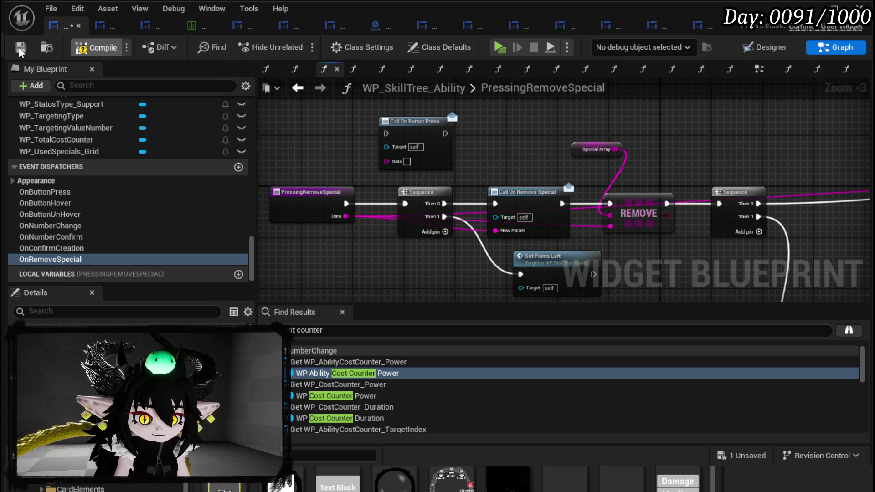
Refresh the Call On Remove Special node, wire the pressed special's Data into it, and save.
click(20, 49)
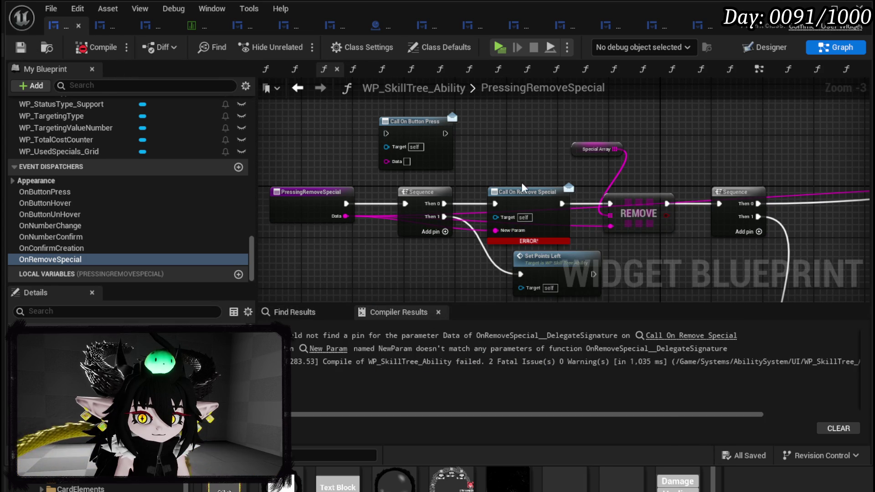
right_click(527, 204)
click(568, 293)
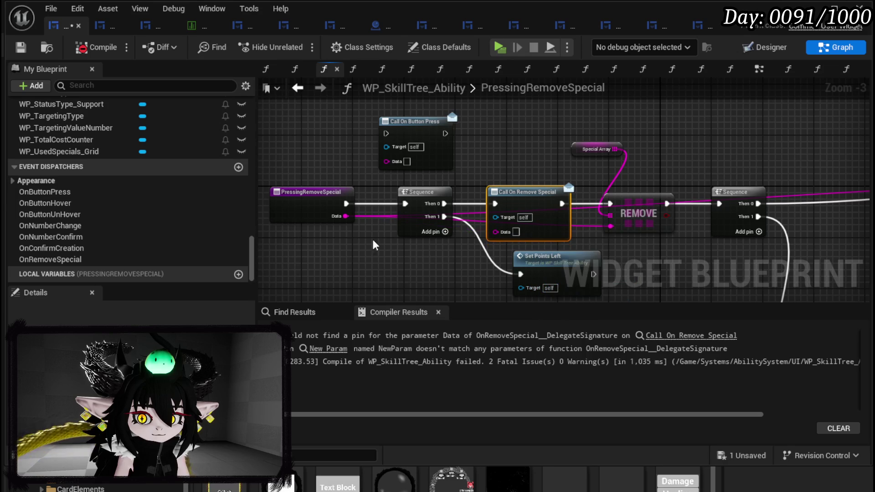
drag(346, 217, 497, 230)
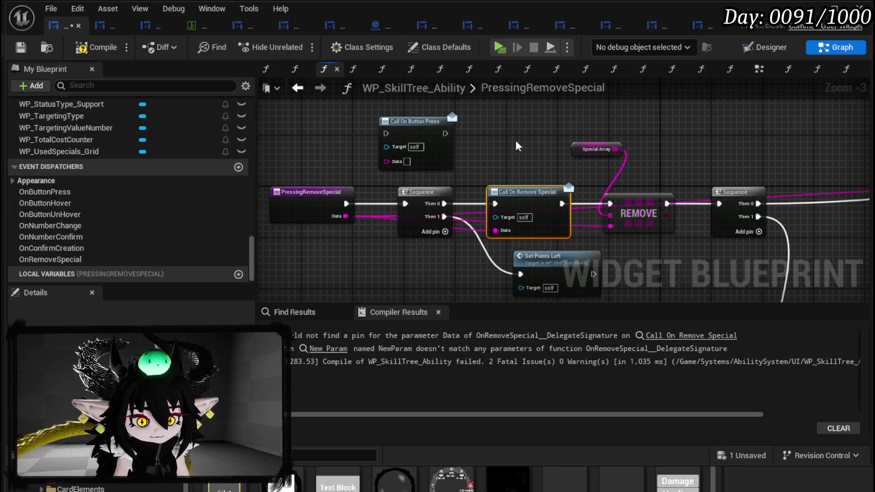
click(19, 46)
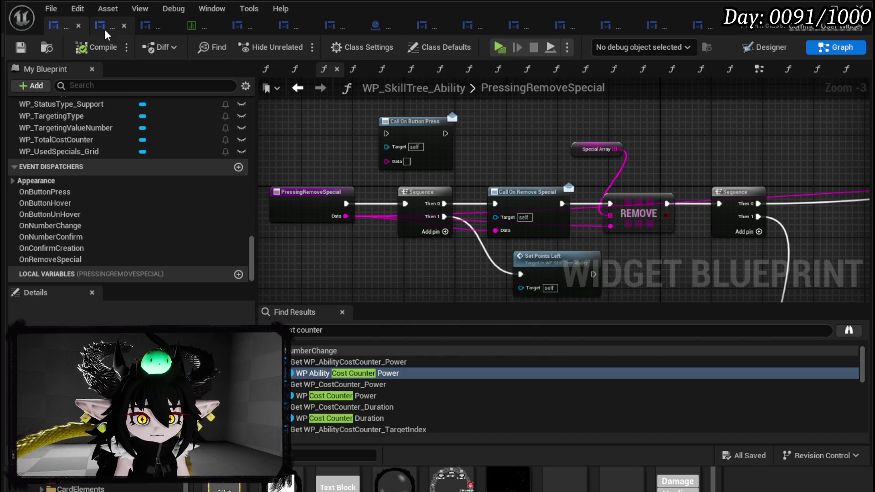
Switch through the blueprint tabs to WP_AbilityCreationTree.
click(105, 29)
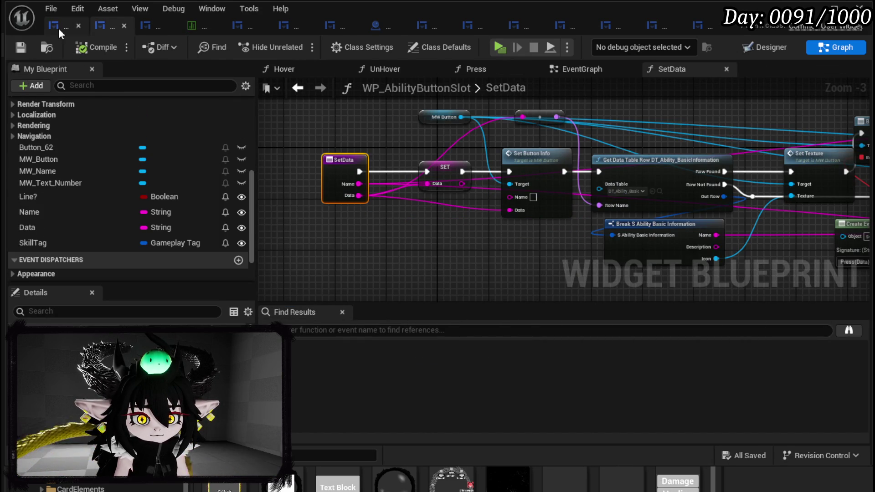
click(59, 28)
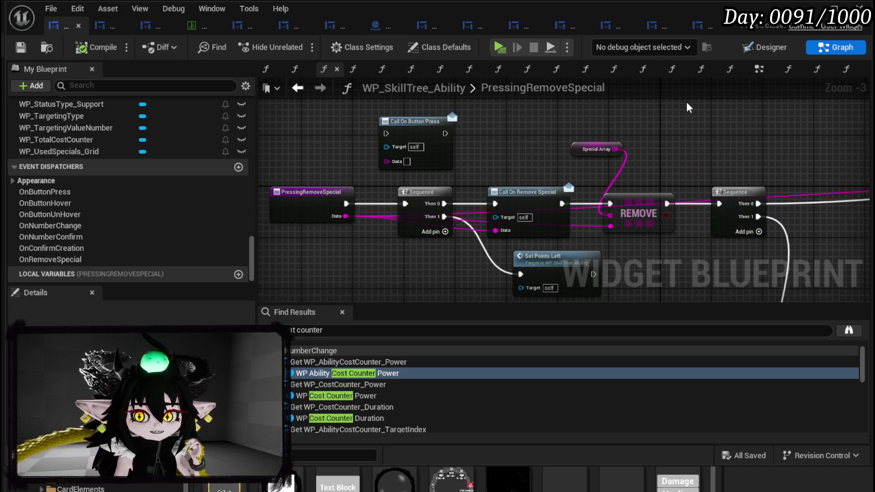
scroll(98, 166, up, 10)
scroll(101, 168, up, 15)
scroll(99, 163, up, 15)
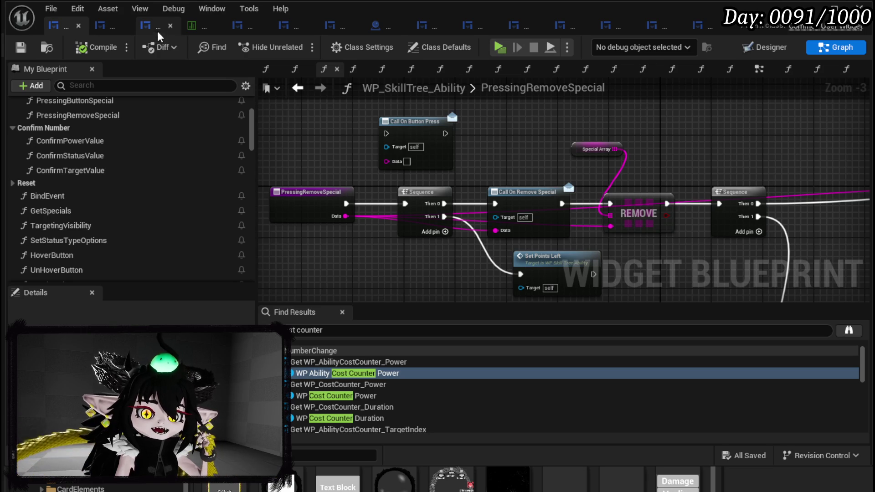
click(253, 28)
Open the BindEvent graph, then the BindButtons function graph.
scroll(53, 149, up, 3)
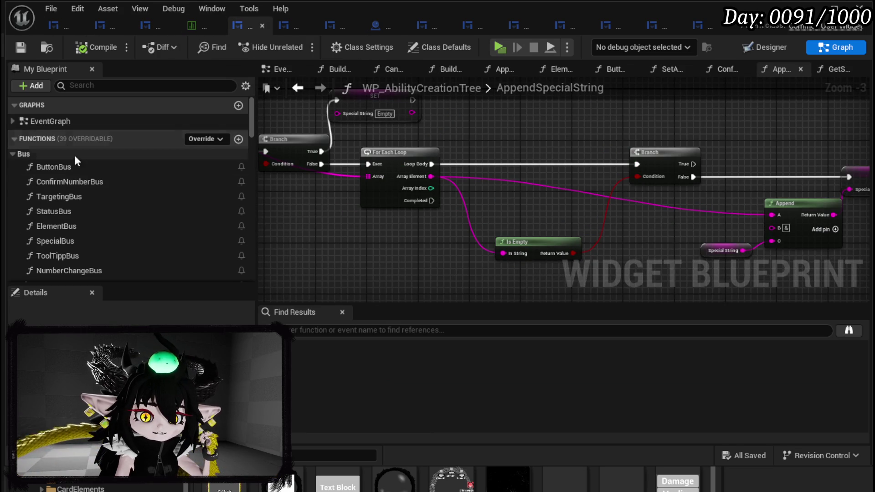
scroll(84, 168, down, 3)
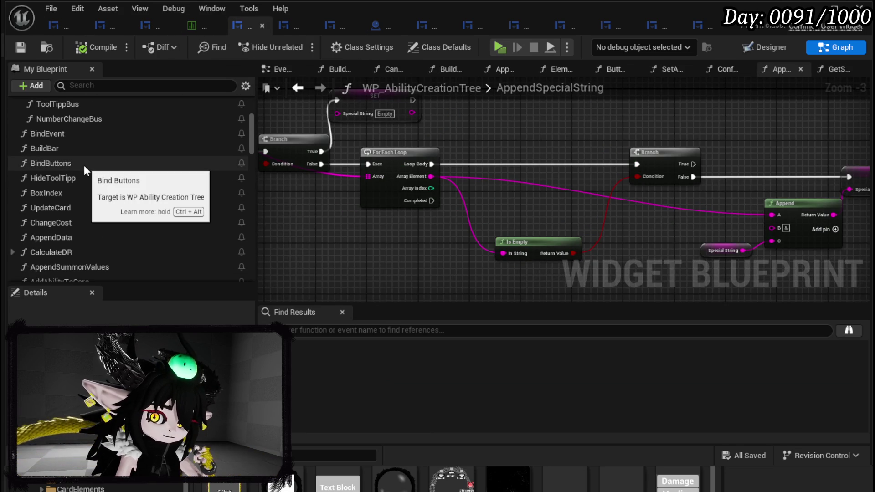
scroll(84, 165, up, 3)
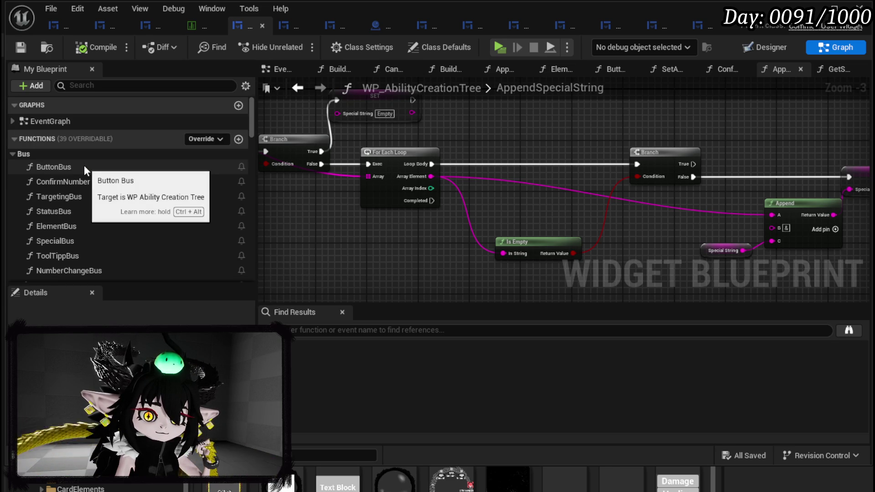
scroll(84, 165, down, 3)
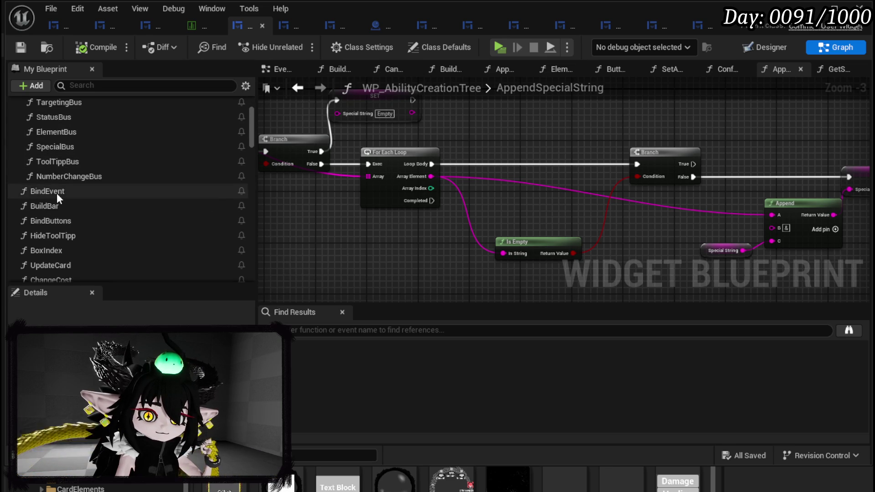
double_click(57, 191)
mouse_move(478, 143)
mouse_down()
mouse_move(264, 180)
mouse_move(520, 186)
mouse_up()
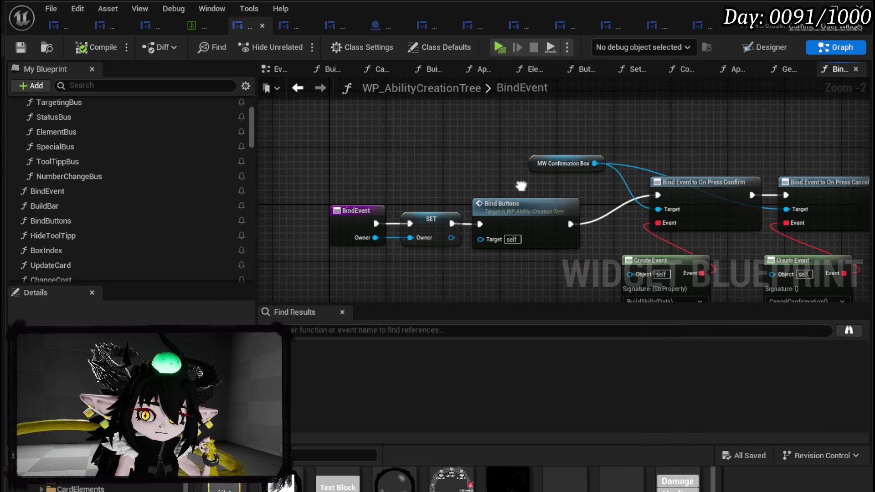
double_click(518, 213)
Add a Bind Event to On Remove Special chained after the Number Confirm binding.
scroll(370, 155, up, 4)
drag(395, 153, 504, 135)
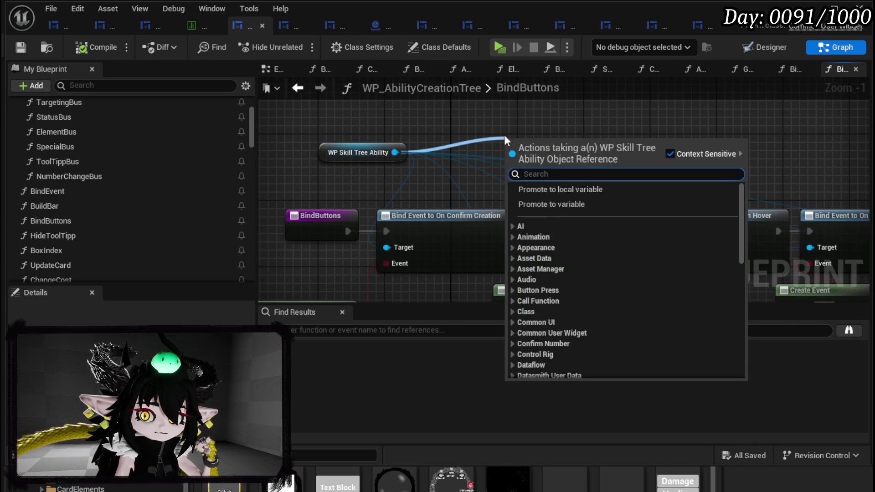
text(bind on )
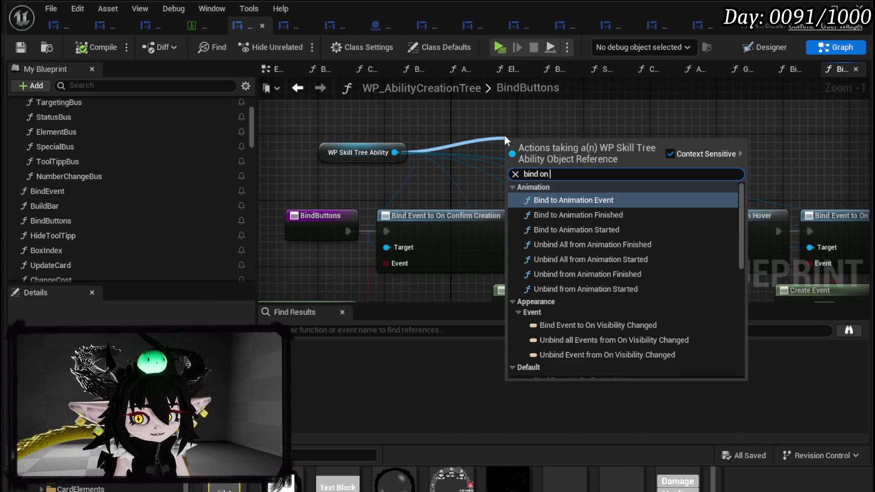
text(remove)
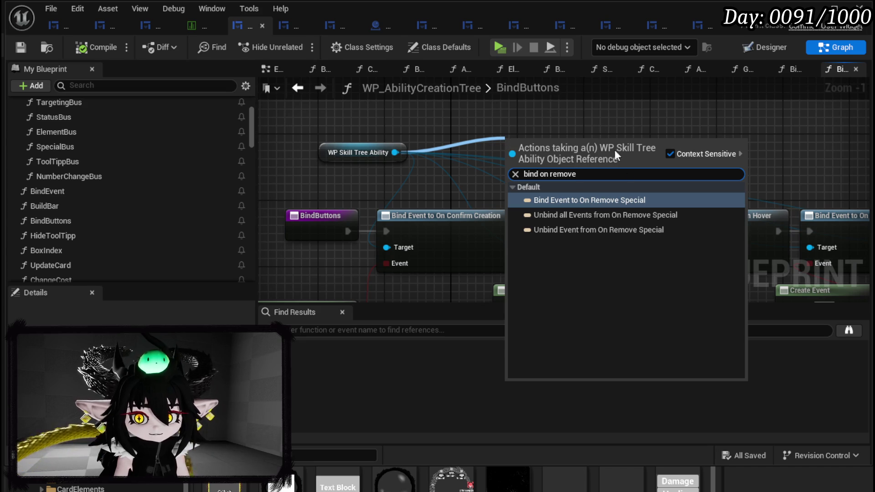
click(625, 199)
scroll(547, 182, down, 3)
drag(381, 157, 836, 199)
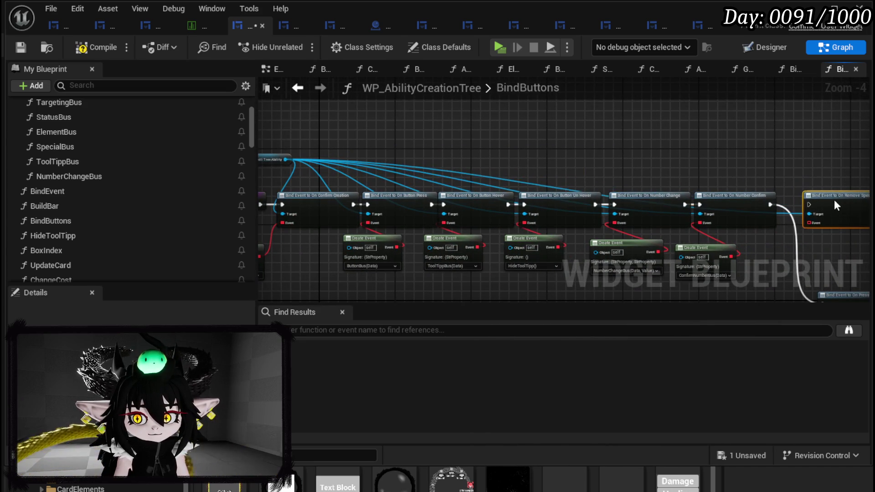
drag(770, 206, 809, 204)
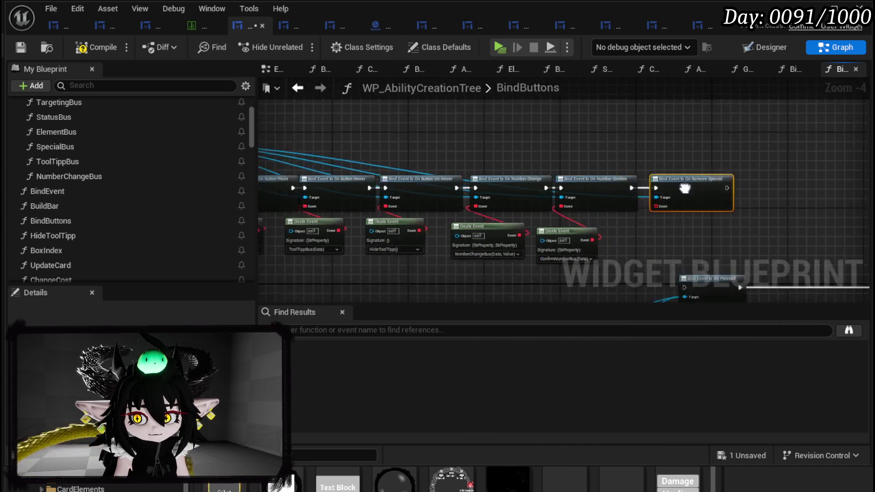
Continue execution into the On Pressed binding and attach a Create Event to the Event pin.
drag(602, 159, 557, 256)
mouse_move(431, 263)
mouse_down()
mouse_move(601, 151)
mouse_move(839, 153)
mouse_move(519, 192)
mouse_move(695, 210)
mouse_up()
scroll(590, 174, up, 3)
drag(448, 158, 469, 217)
text(crea)
click(510, 275)
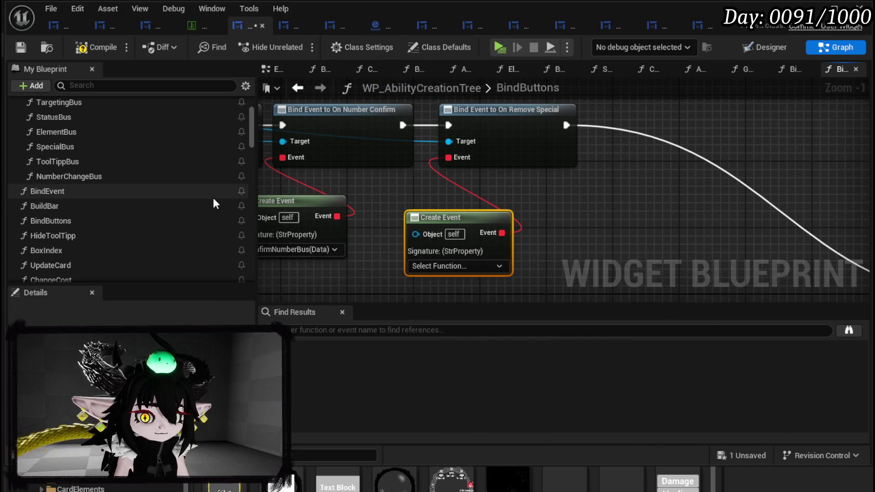
Set the Create Event to a newly generated matching handler function.
scroll(214, 204, up, 2)
scroll(214, 204, down, 6)
scroll(215, 204, down, 7)
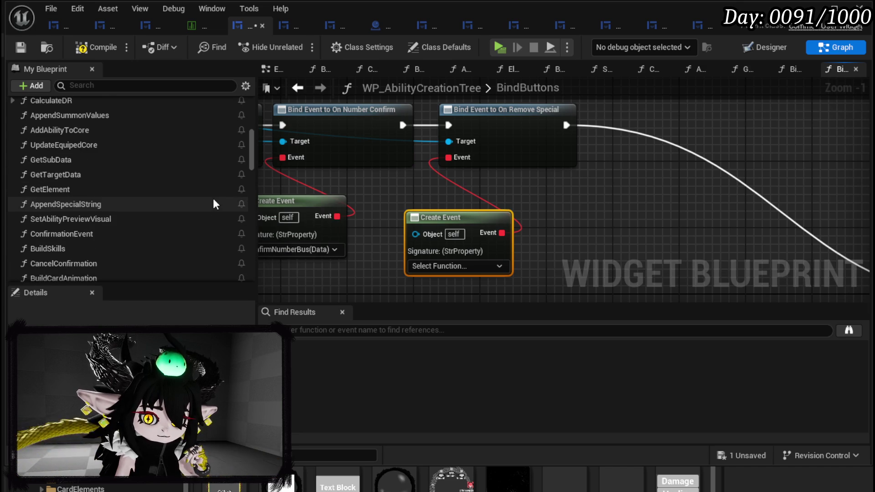
scroll(214, 204, down, 3)
scroll(215, 204, up, 7)
scroll(215, 203, up, 2)
scroll(214, 204, up, 5)
scroll(214, 203, down, 7)
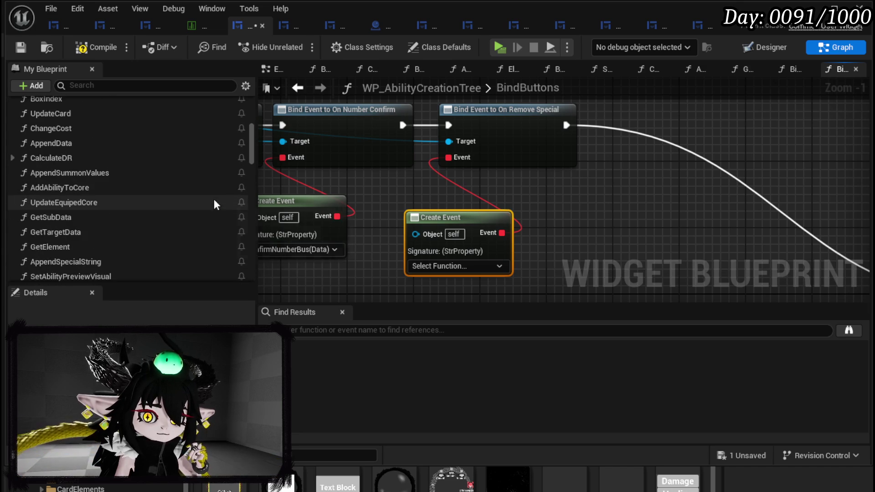
scroll(214, 204, down, 3)
click(456, 267)
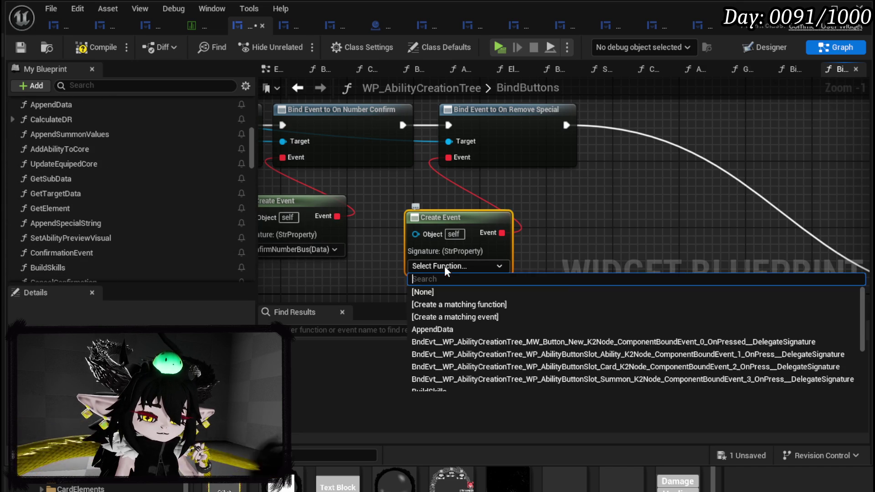
click(488, 302)
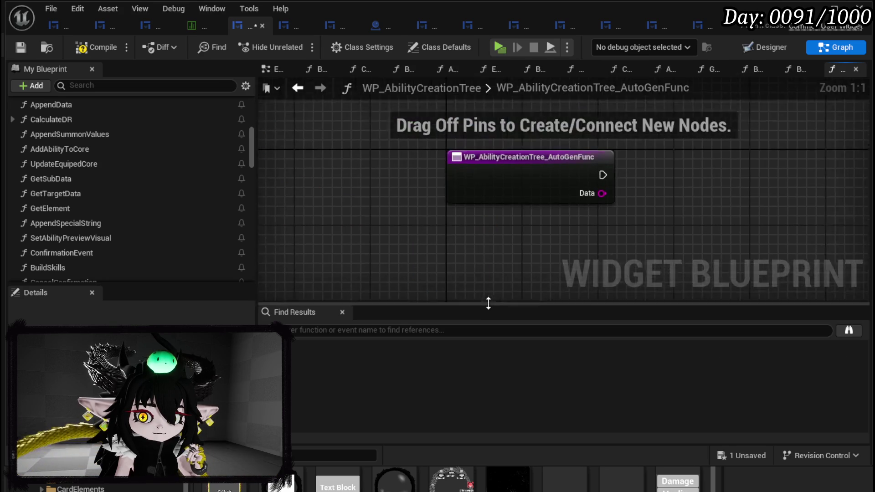
Rename the generated function to RemoveSpecial and compile.
right_click(518, 188)
click(570, 275)
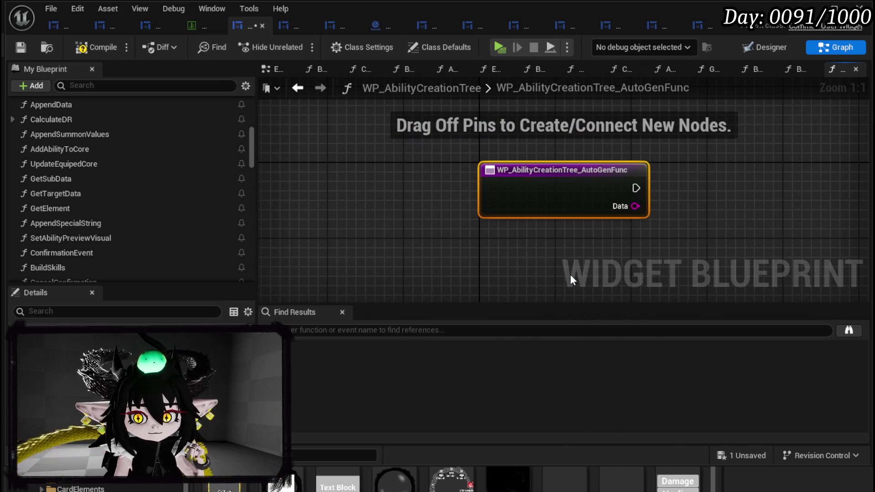
right_click(538, 190)
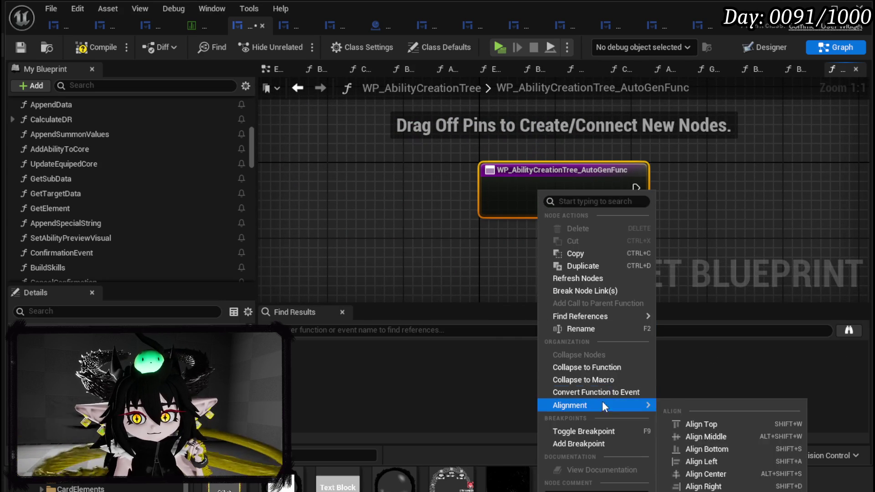
click(582, 328)
text(RemoveSpec)
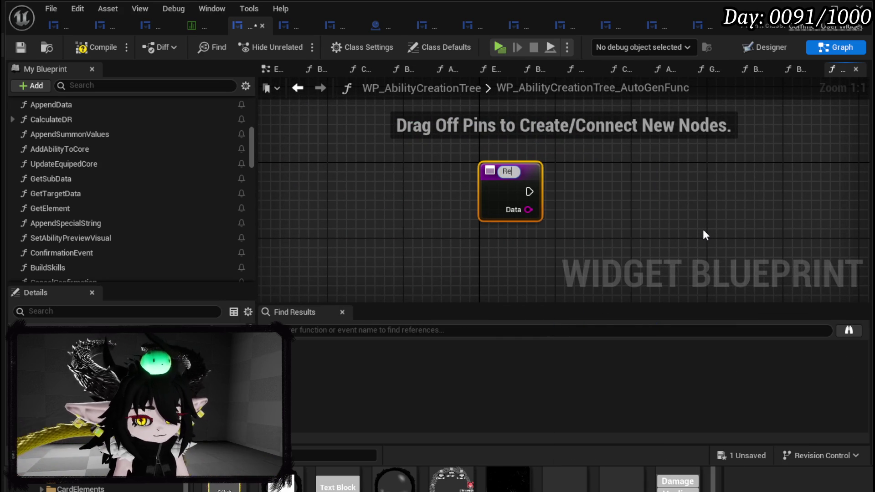
text(ial)
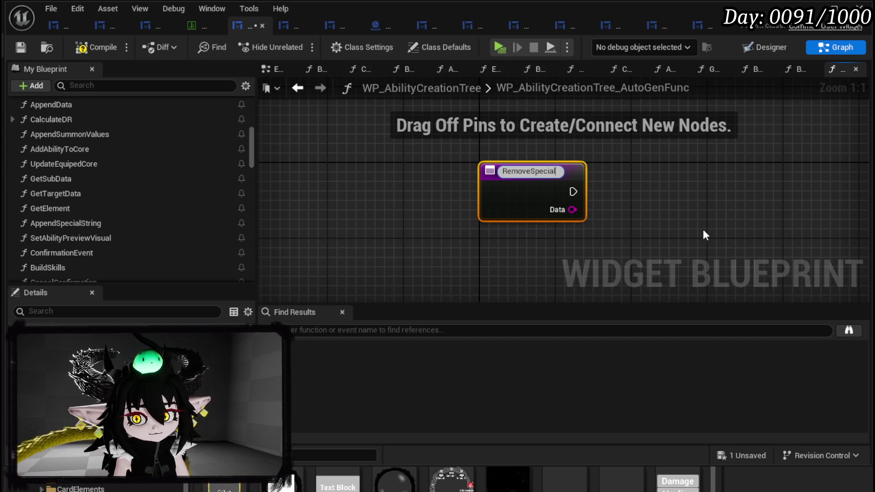
key(Return)
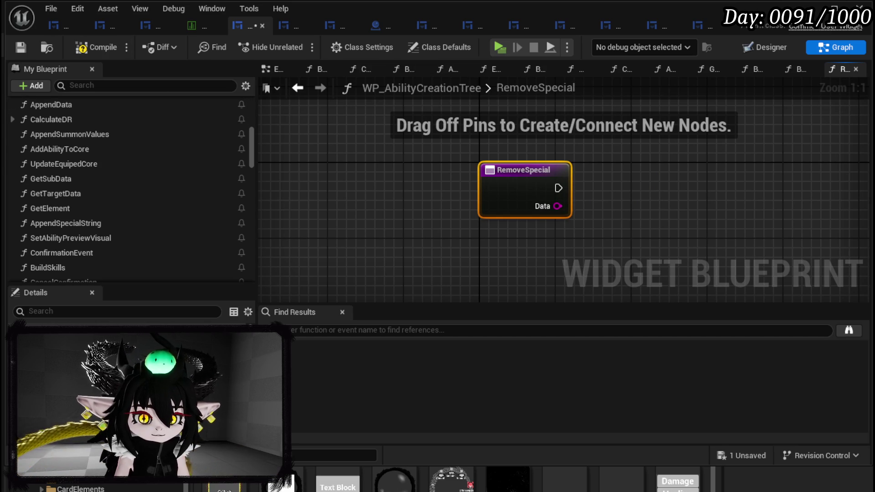
click(95, 47)
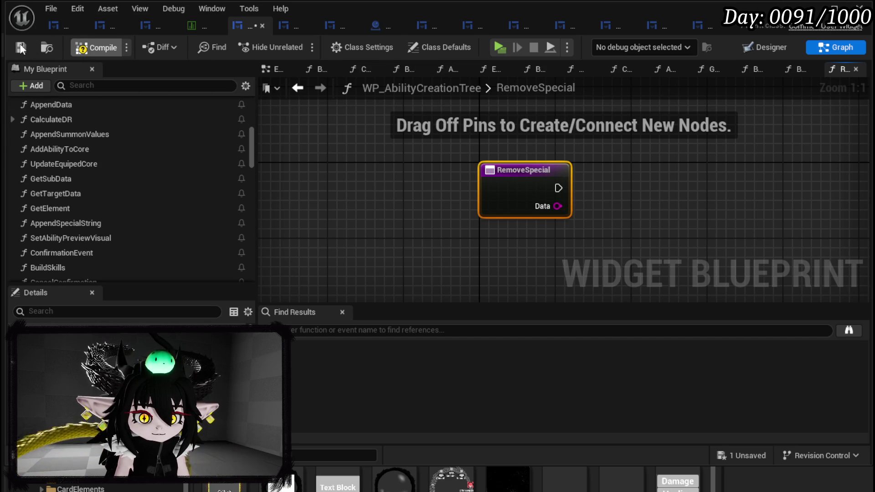
Place a Special Array getter and a Parse Into Array node fed by Data.
click(20, 47)
scroll(145, 201, down, 10)
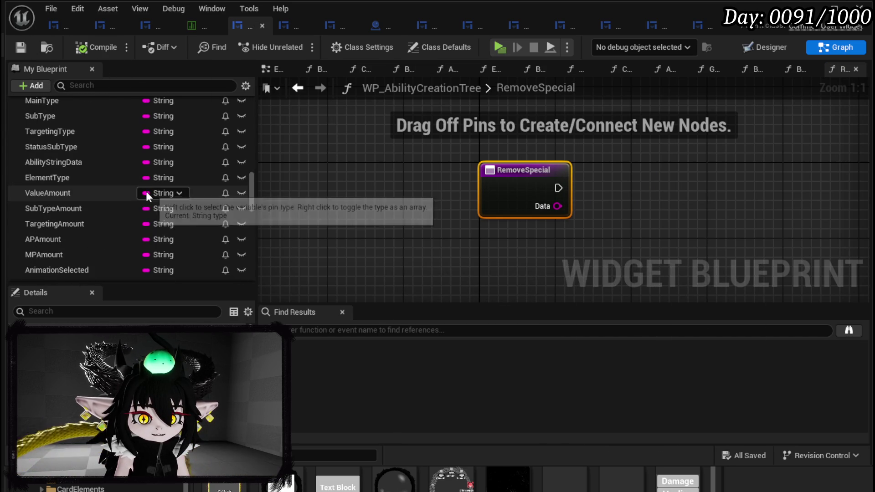
scroll(118, 183, up, 2)
scroll(91, 176, down, 10)
scroll(122, 194, up, 8)
scroll(122, 194, down, 8)
scroll(122, 193, down, 10)
click(114, 173)
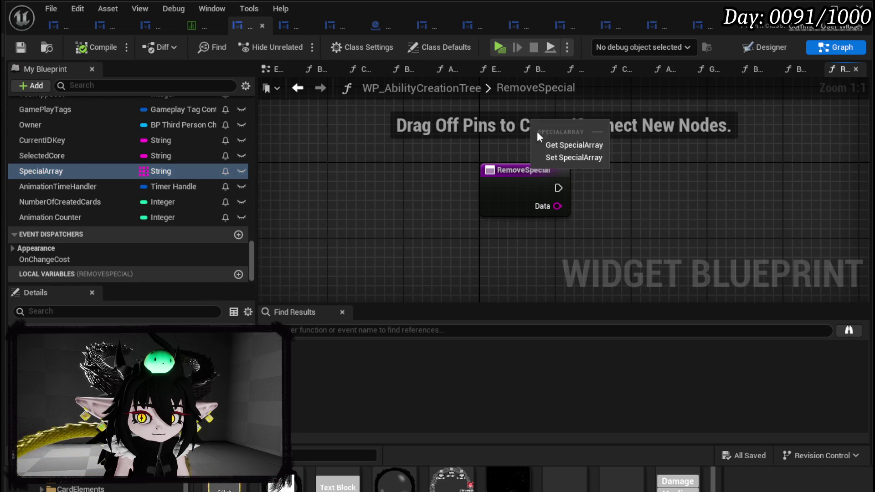
drag(528, 130, 525, 133)
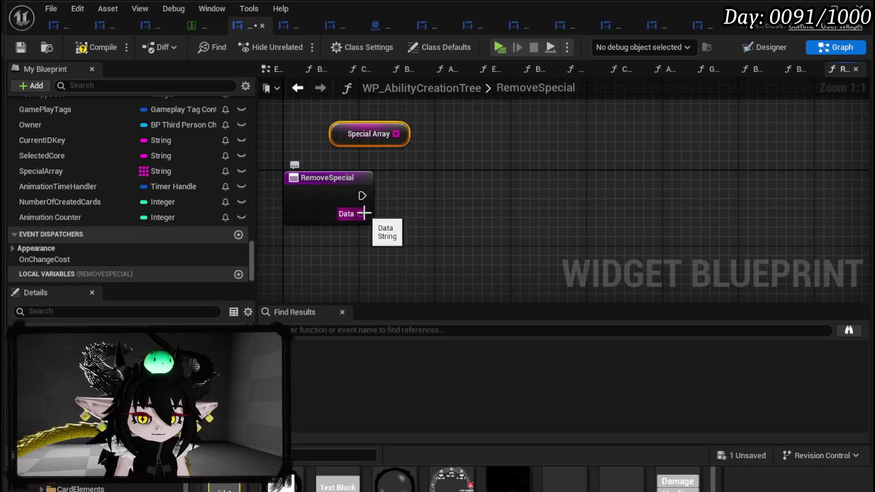
mouse_move(364, 213)
mouse_down()
mouse_move(384, 225)
mouse_move(415, 225)
mouse_up()
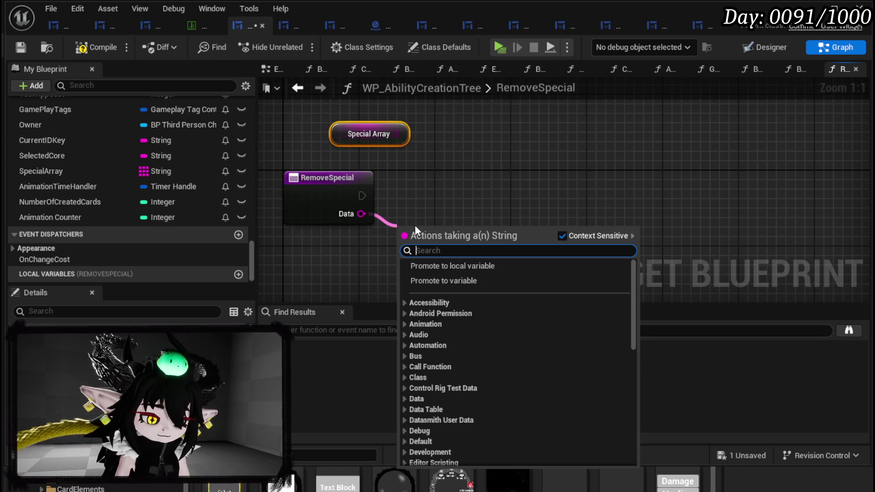
text(parse)
key(Return)
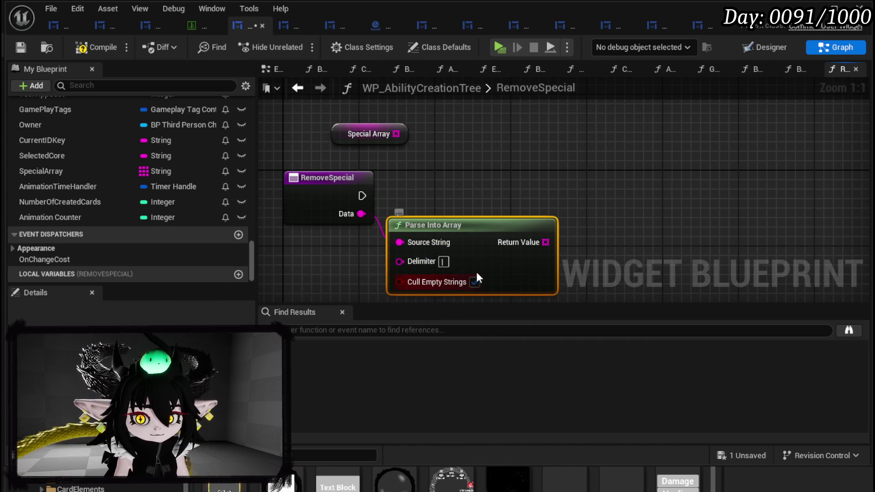
Add a GET on the parsed array and a REMOVE item node on Special Array.
drag(477, 280, 335, 251)
drag(390, 256, 449, 204)
text(get)
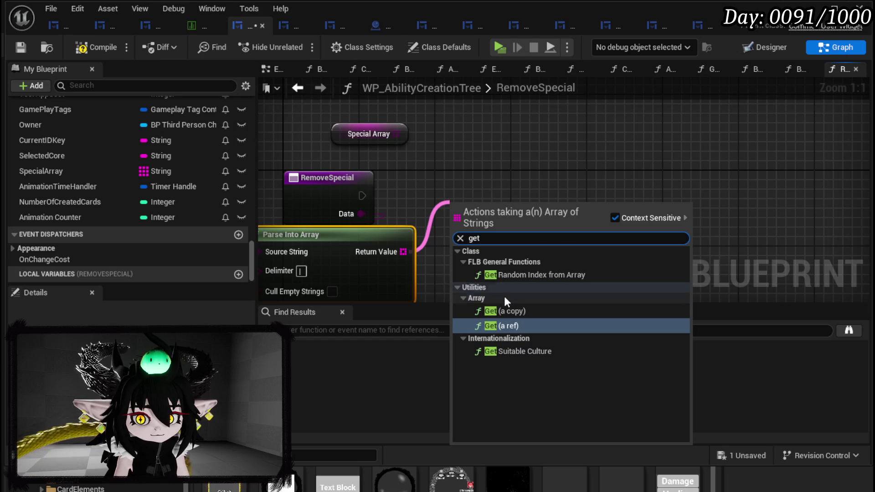
key(Return)
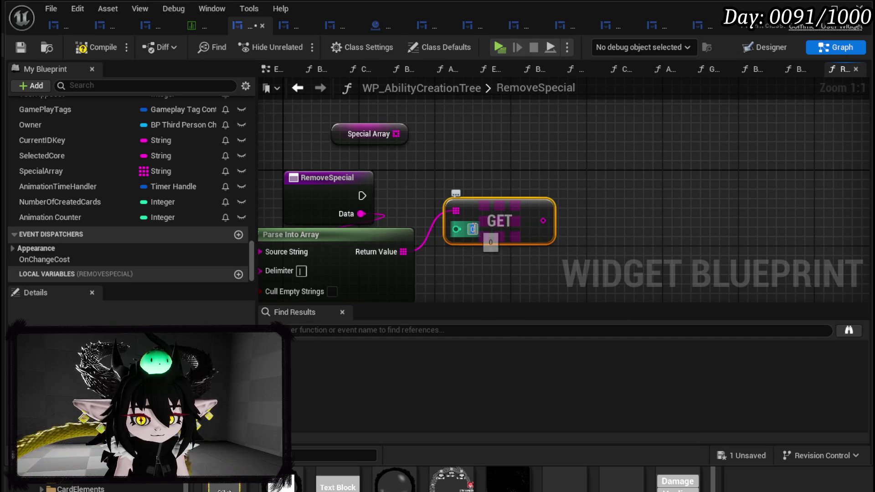
drag(395, 135, 530, 141)
text(Remove)
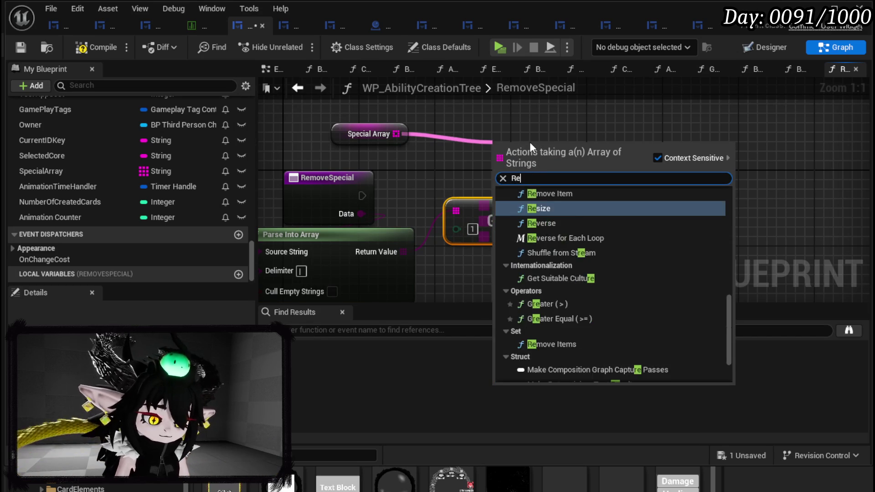
key(Return)
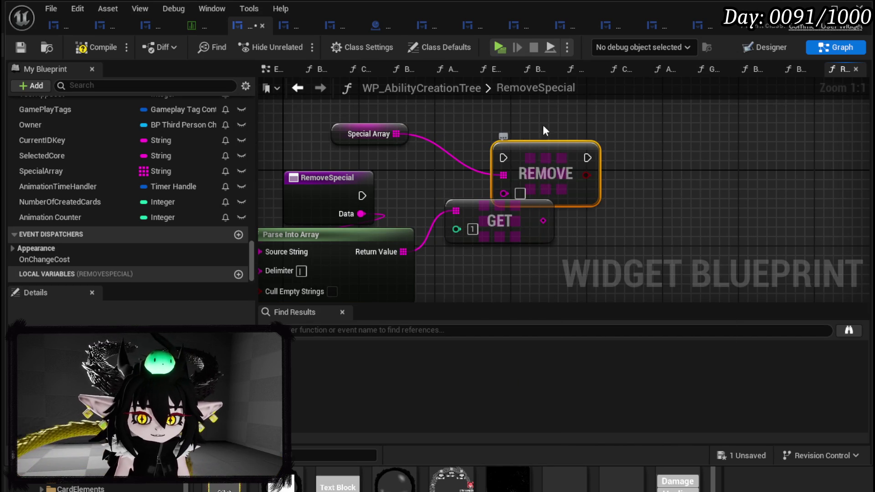
Wire RemoveSpecial's execution into REMOVE and arrange the GET, REMOVE and getter nodes.
mouse_move(512, 181)
mouse_down()
mouse_move(576, 202)
mouse_move(570, 210)
mouse_up()
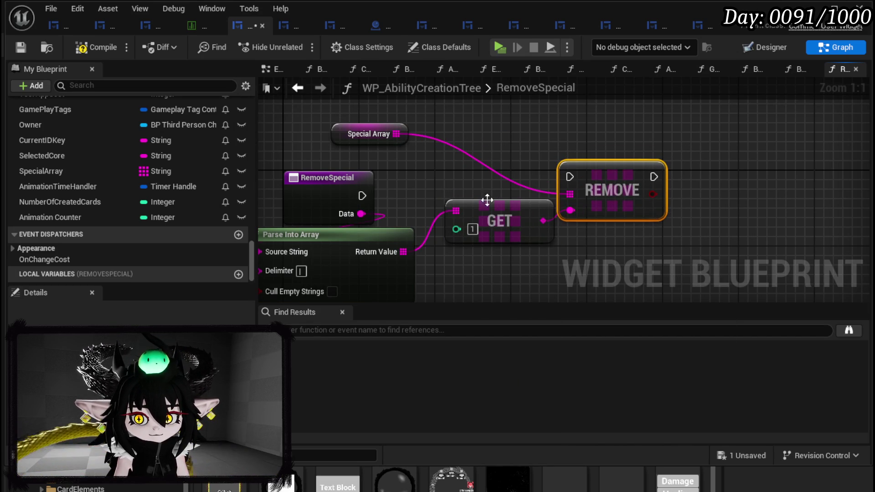
drag(361, 195, 567, 178)
shift+click(525, 233)
mouse_move(622, 175)
mouse_down()
mouse_move(623, 195)
mouse_move(603, 194)
mouse_up()
drag(351, 123, 550, 142)
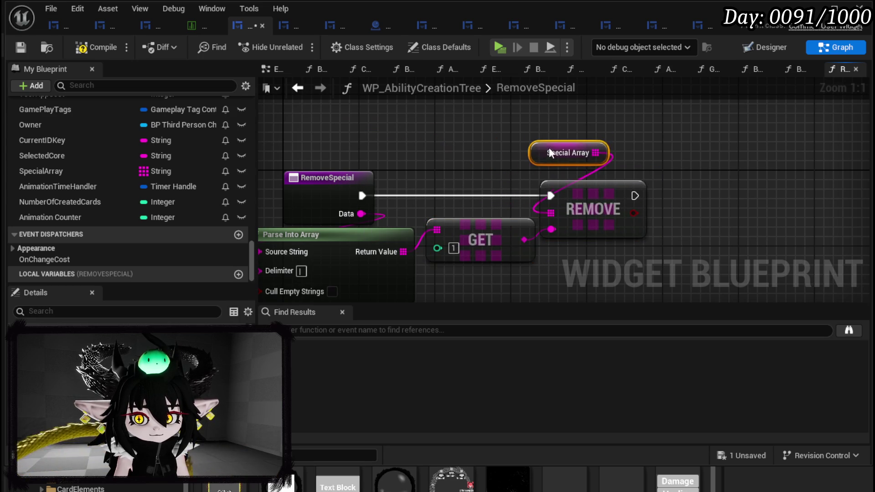
drag(677, 183, 495, 196)
Add a Branch on the REMOVE node's result.
key(b)
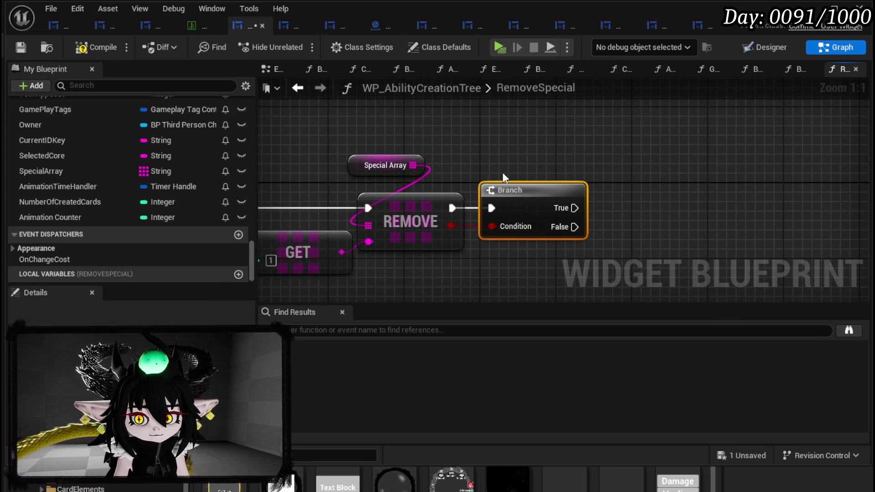
scroll(130, 150, up, 10)
scroll(146, 169, up, 8)
scroll(146, 172, up, 3)
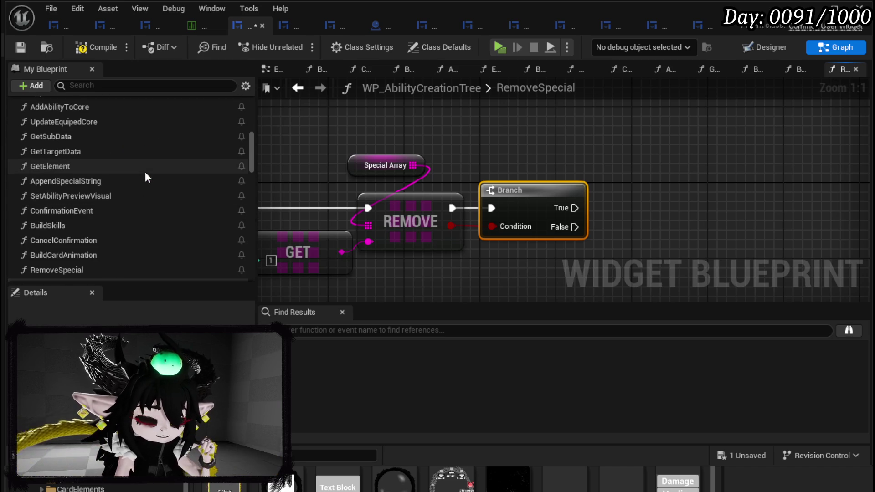
scroll(122, 190, up, 1)
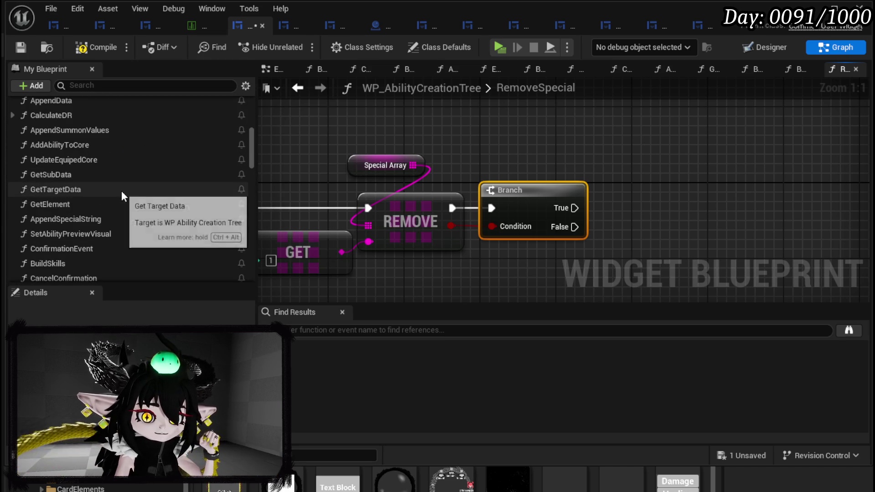
scroll(105, 167, up, 1)
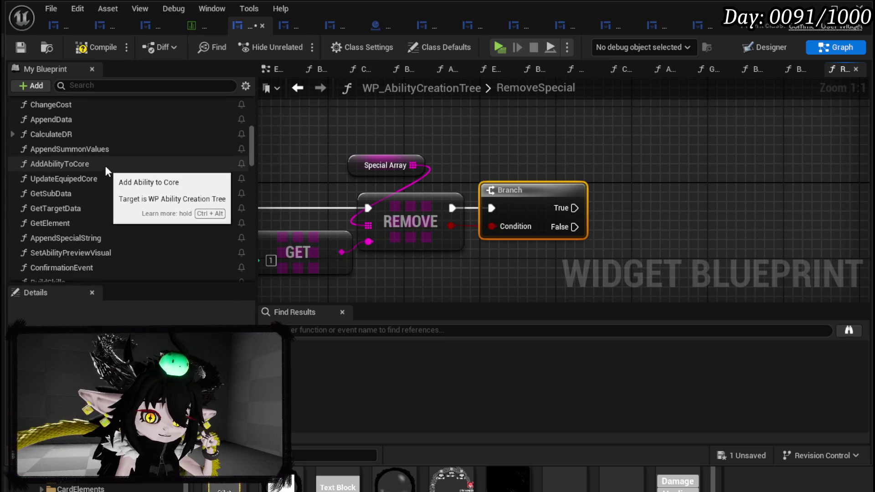
Inspect the AppendData and Append Special String graphs, then return to RemoveSpecial.
double_click(71, 121)
mouse_move(682, 203)
mouse_down()
mouse_move(385, 201)
mouse_move(525, 206)
mouse_up()
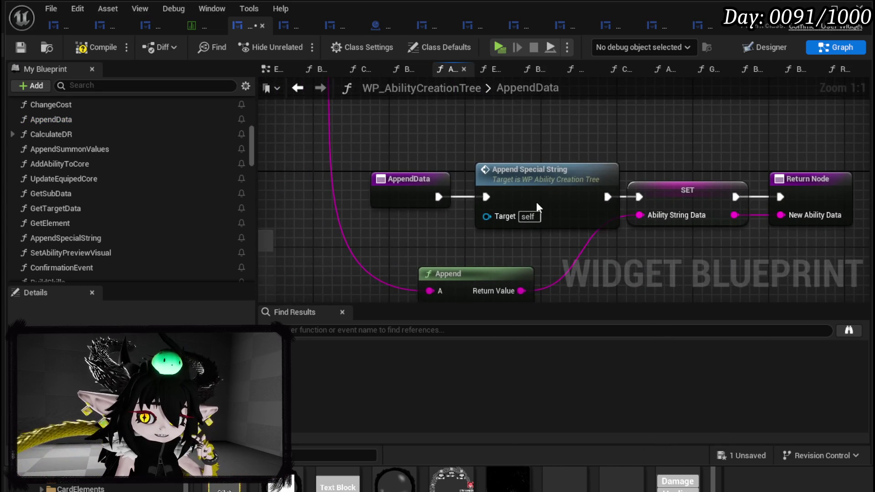
double_click(536, 202)
scroll(538, 201, down, 5)
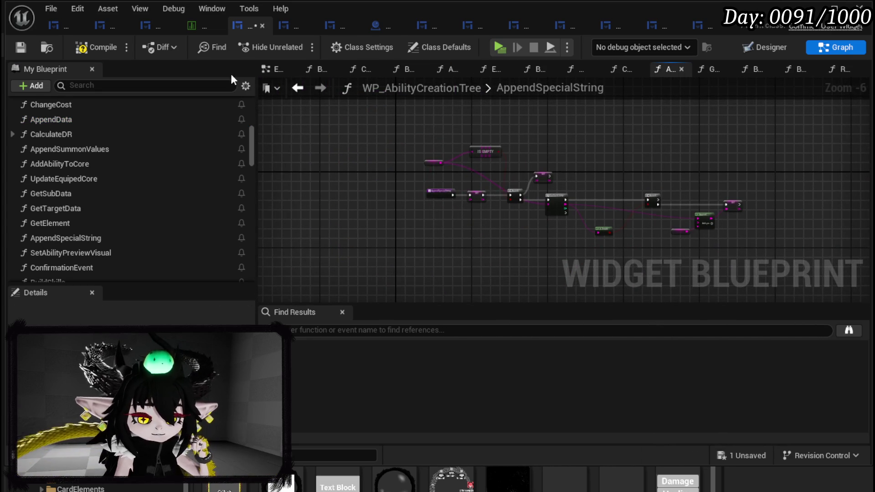
click(299, 89)
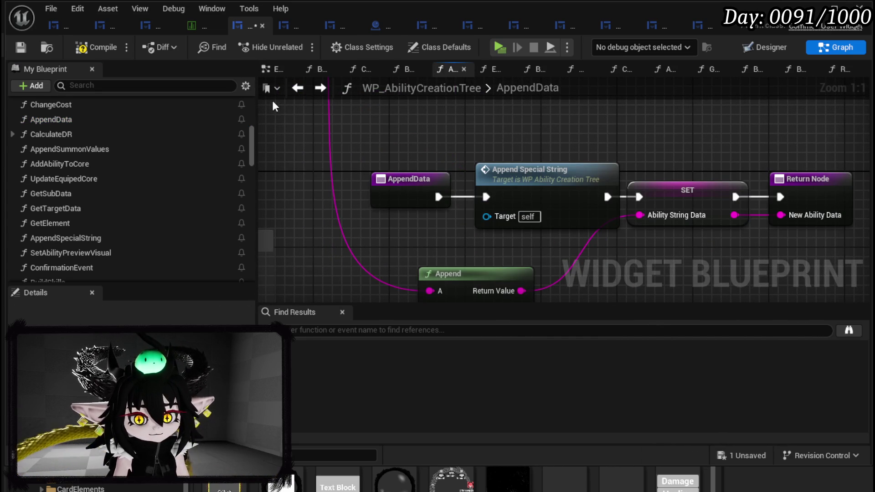
click(302, 89)
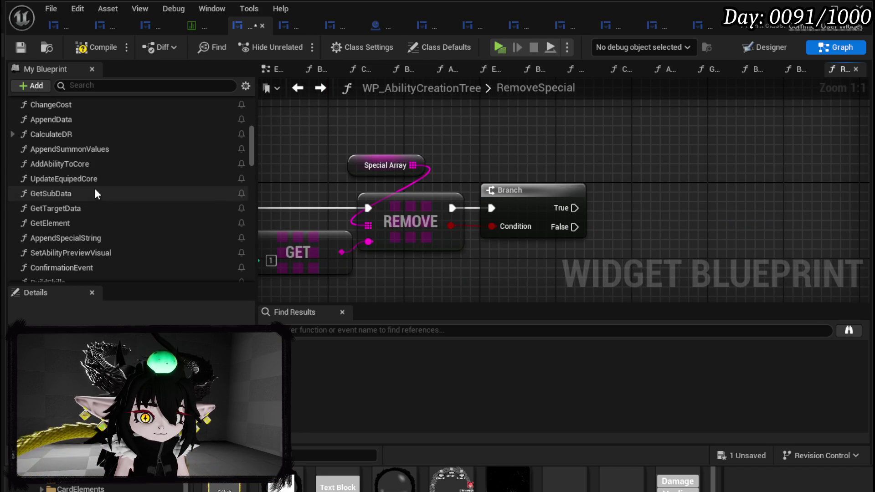
scroll(169, 174, up, 3)
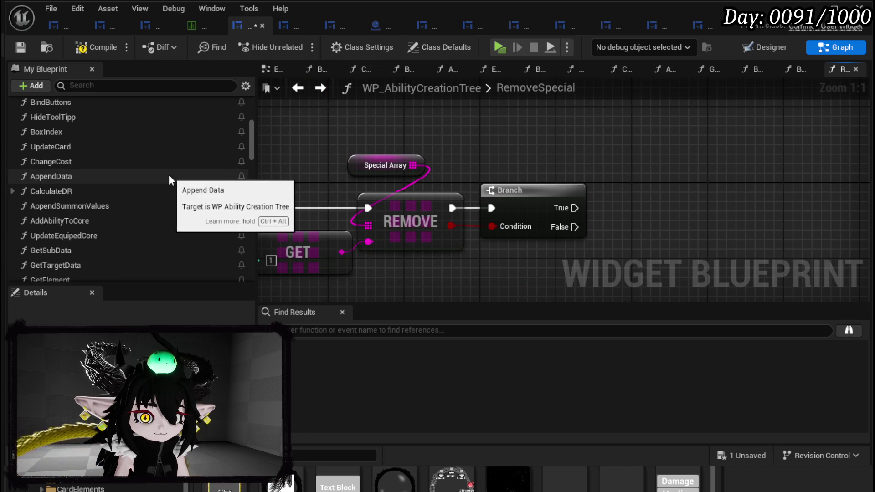
Add Append Data and Set Ability Preview Visual calls, run on the Branch's True output.
drag(168, 174, 645, 169)
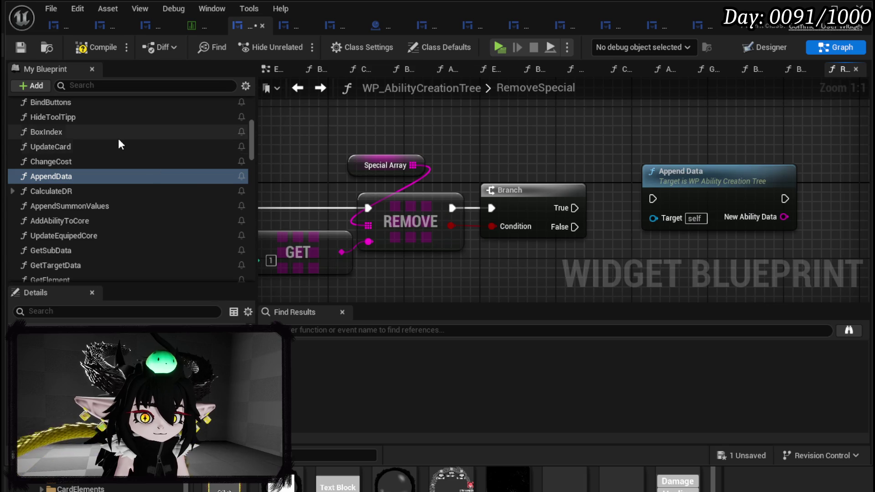
scroll(118, 139, down, 5)
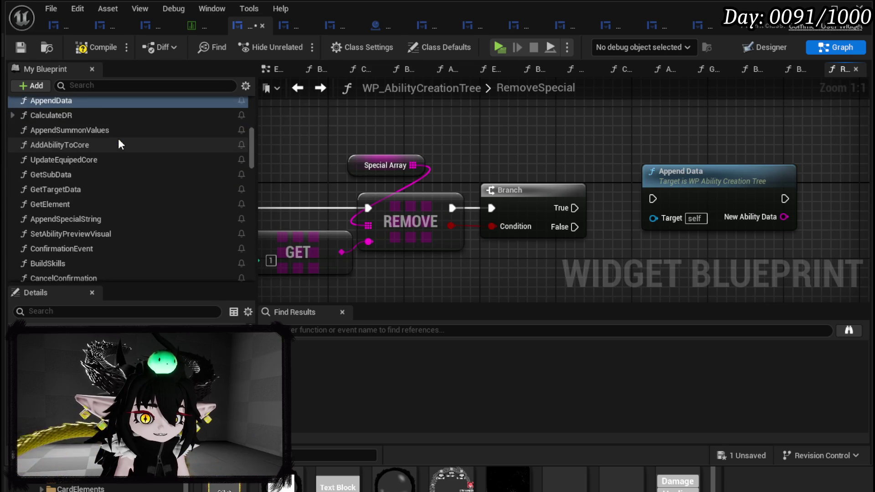
scroll(118, 138, down, 2)
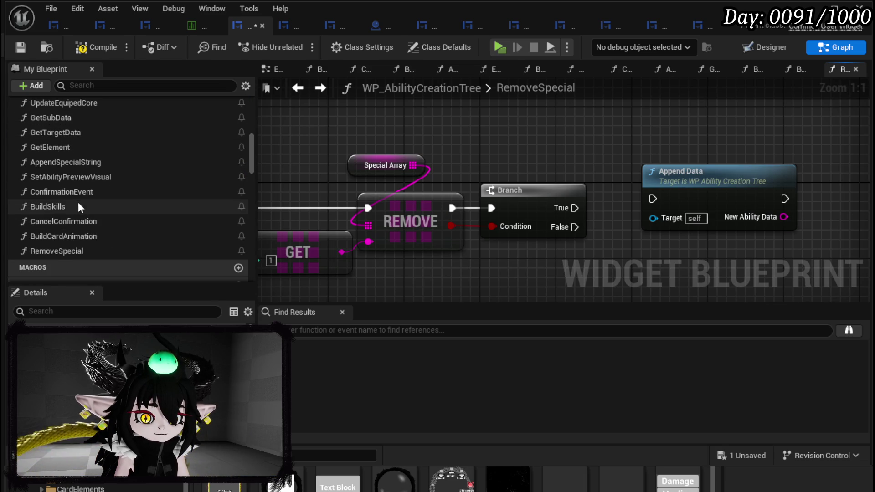
mouse_move(58, 178)
mouse_down()
mouse_move(415, 120)
mouse_move(739, 122)
mouse_move(730, 170)
mouse_move(706, 173)
mouse_up()
drag(444, 208, 543, 201)
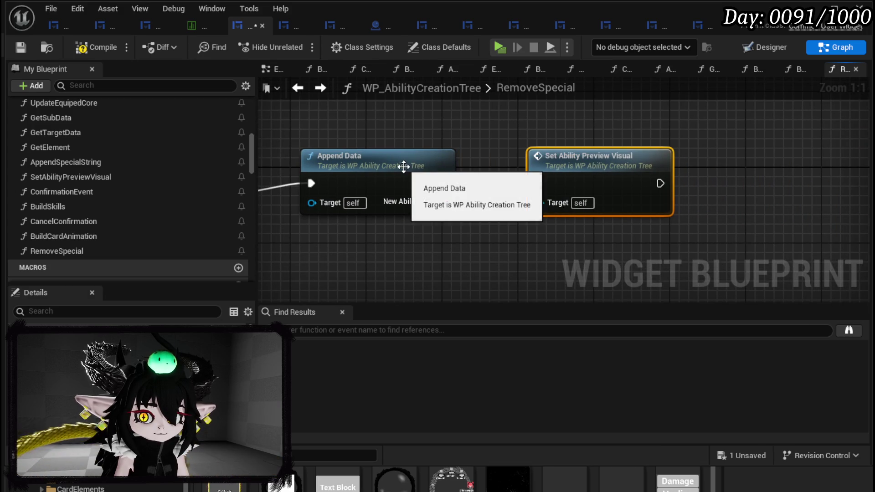
Reopen the AppendData graph to review it, then save the widget blueprint.
double_click(404, 166)
drag(591, 171, 511, 143)
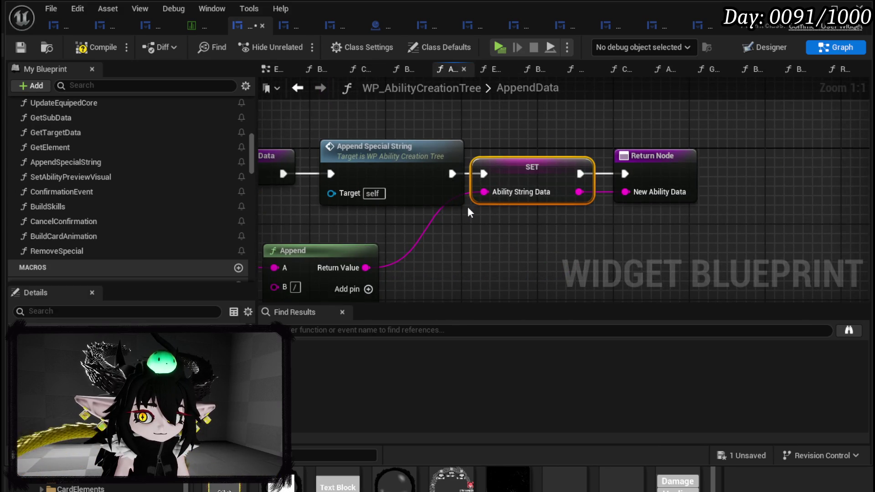
drag(499, 212, 478, 160)
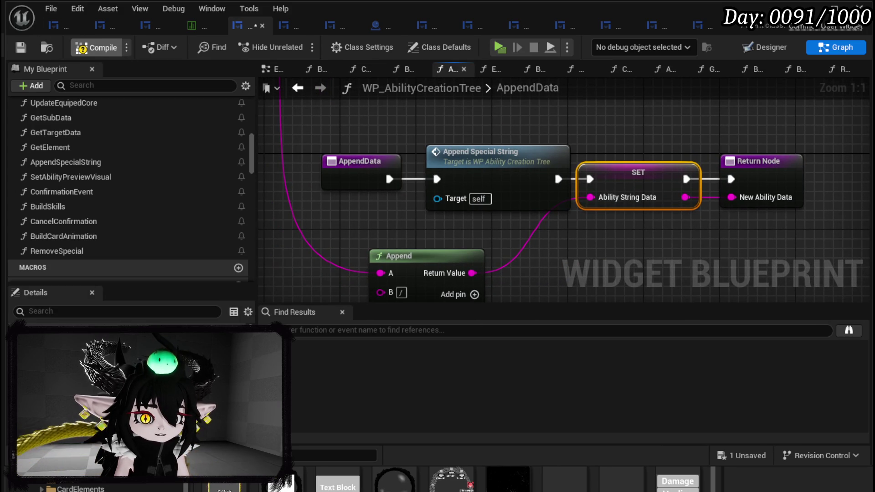
click(20, 47)
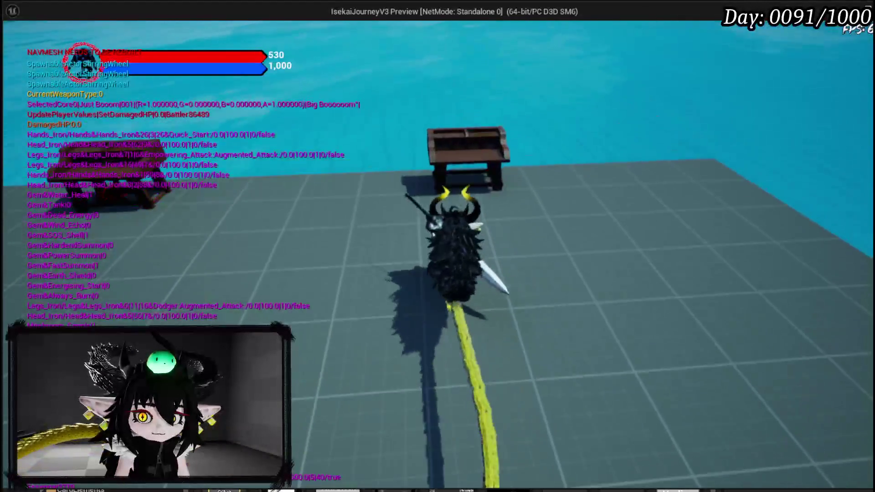
In the running game, open the card book and add Ephemeral and Empower as specials.
key(e)
key(Down)
key(Down)
key(Down)
key(Up)
key(Return)
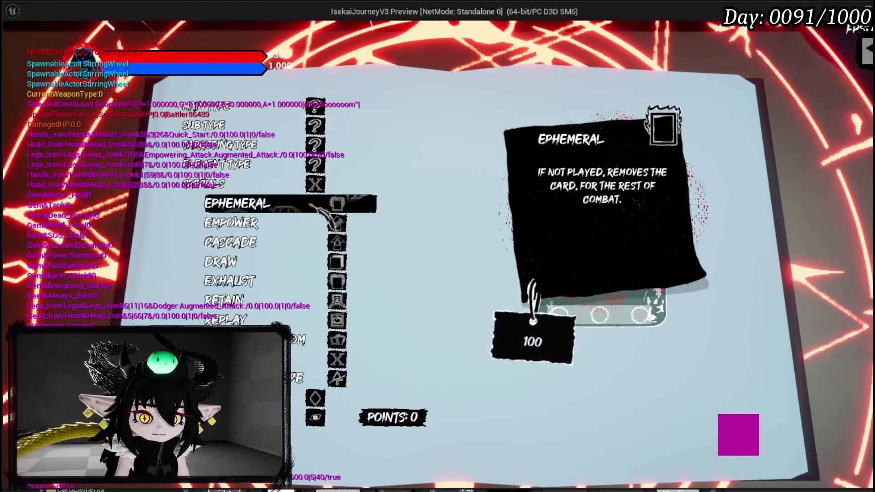
key(Return)
key(Down)
key(Return)
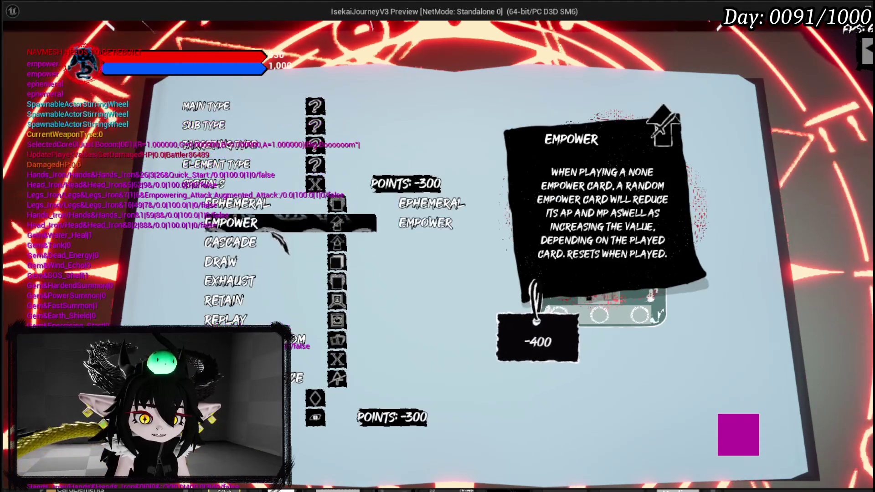
Remove Empower so only Ephemeral remains, then end the game preview.
click(439, 233)
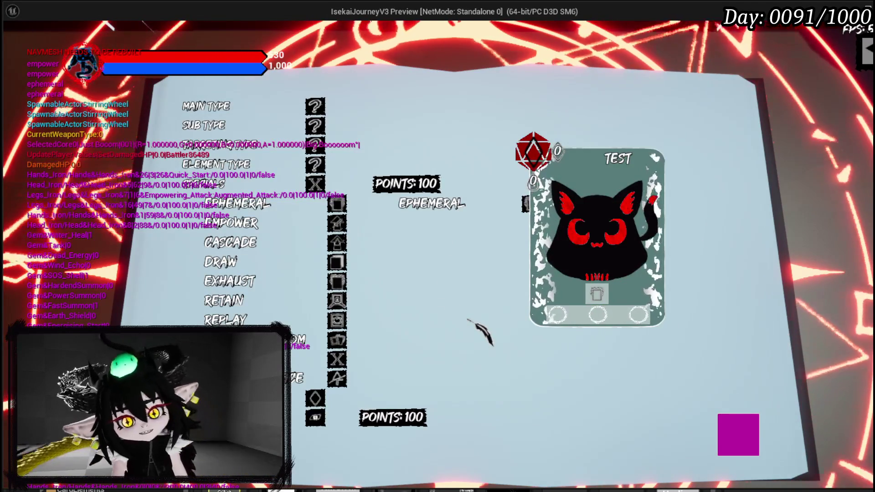
mouse_move(499, 205)
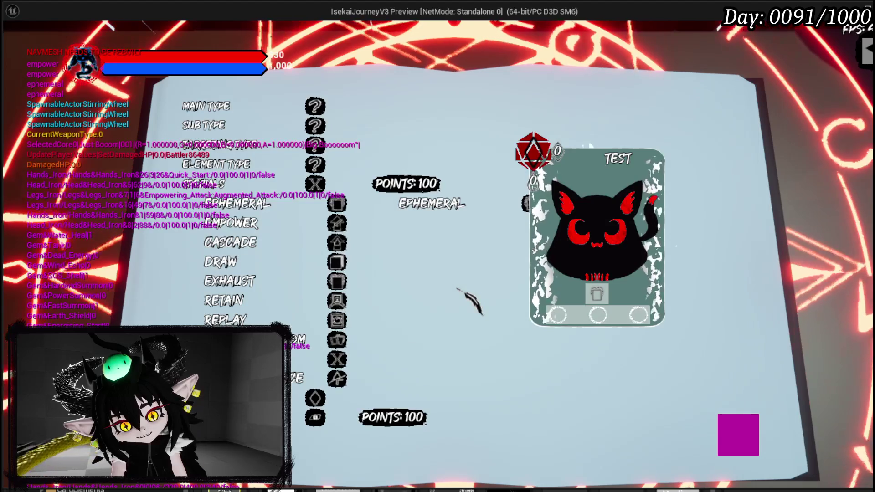
mouse_move(350, 341)
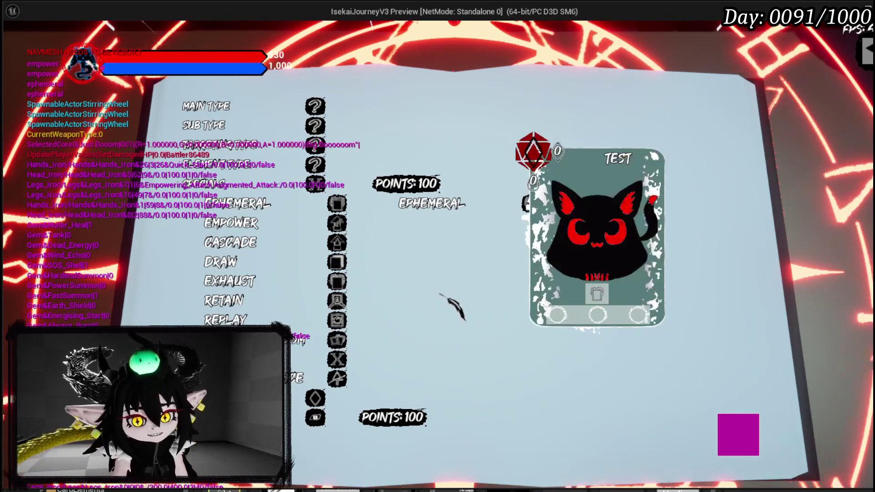
key(Escape)
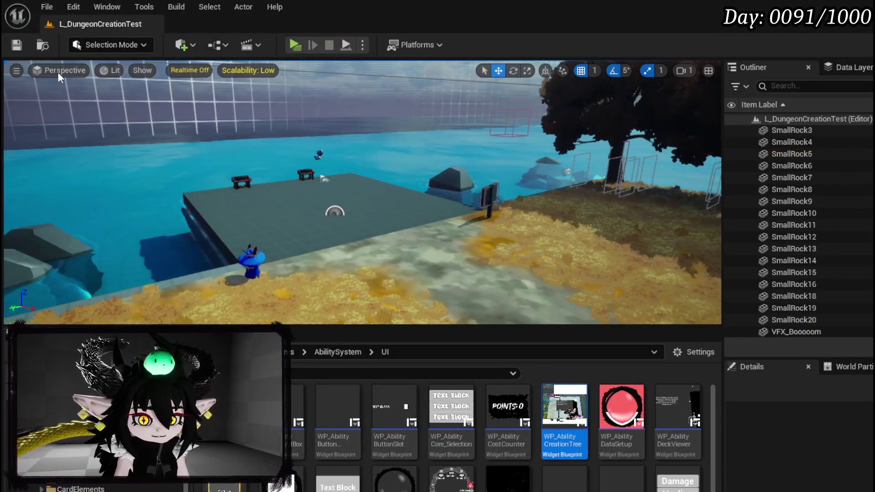
Save all assets and bring up WP_AbilityButtonSlot in the Designer view.
key(ctrl+s)
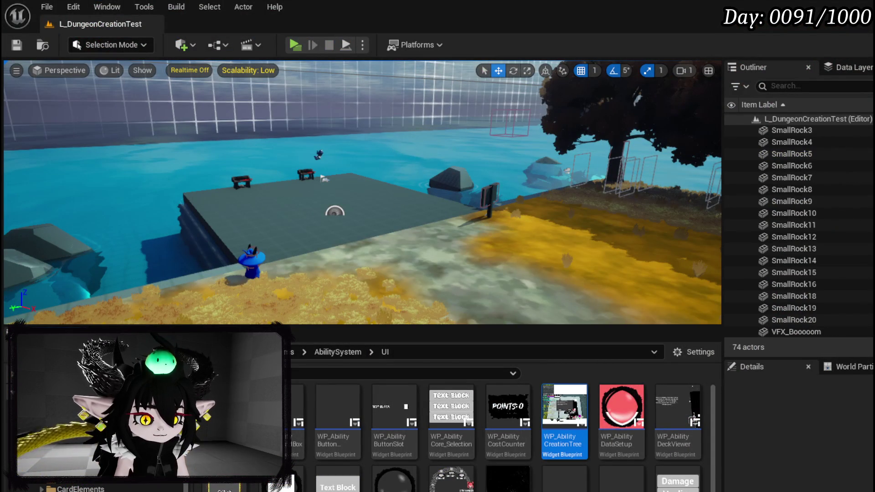
double_click(564, 410)
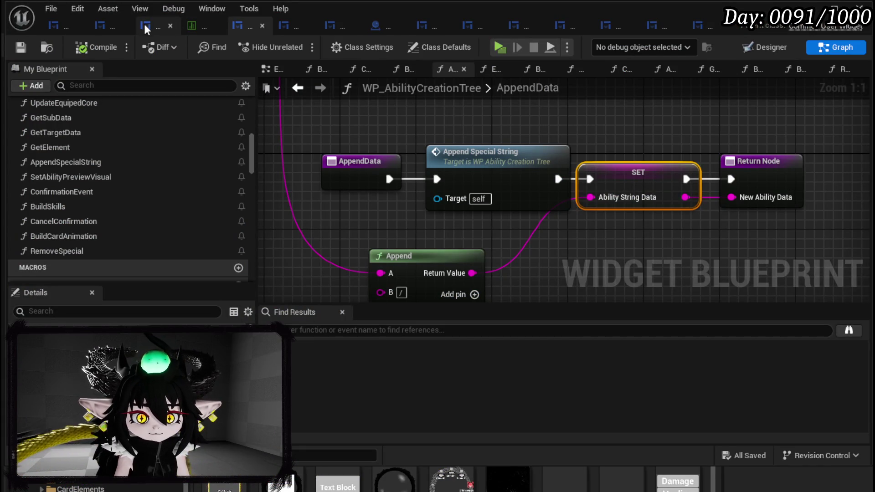
click(111, 24)
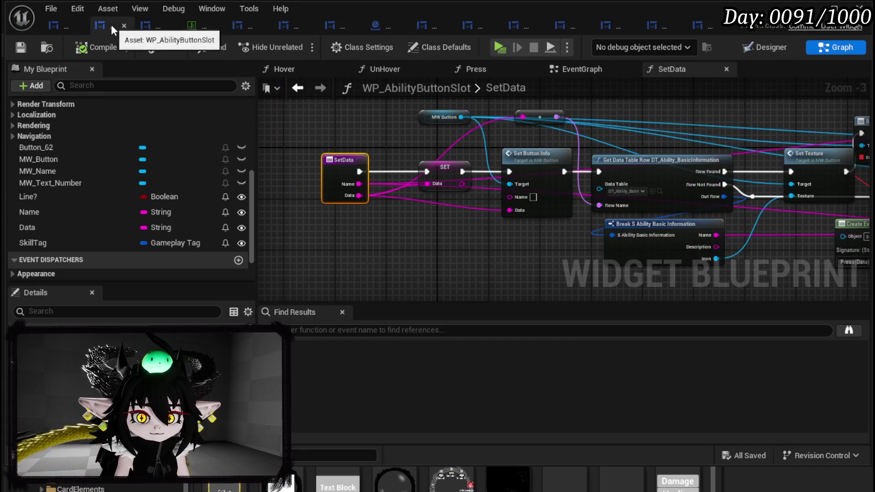
click(776, 49)
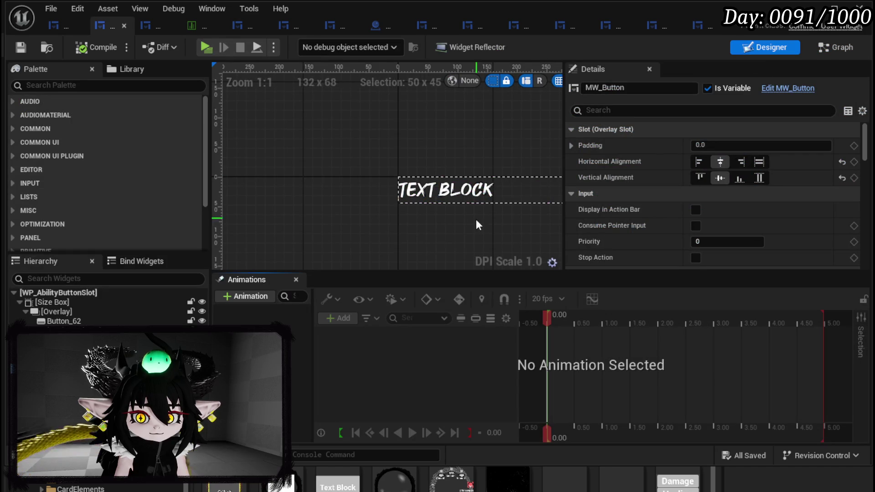
Set the Size Box width override to 350, compile, save, and close the editor.
click(81, 302)
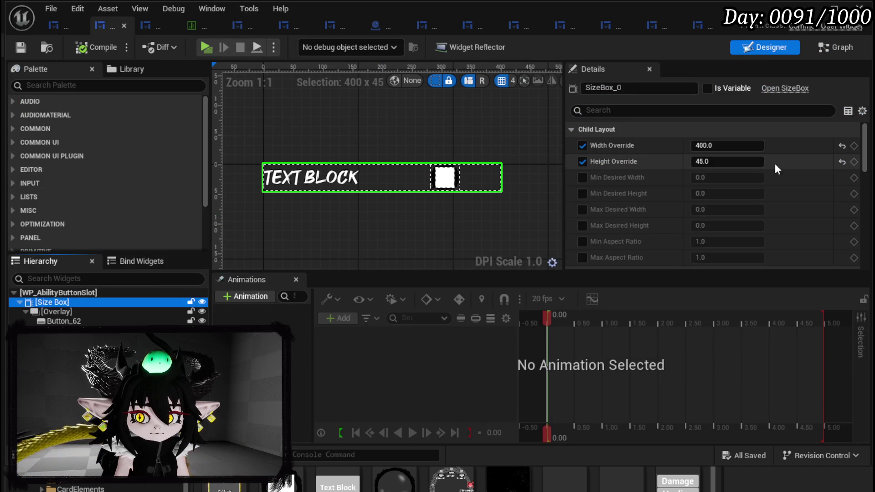
click(747, 146)
text(350)
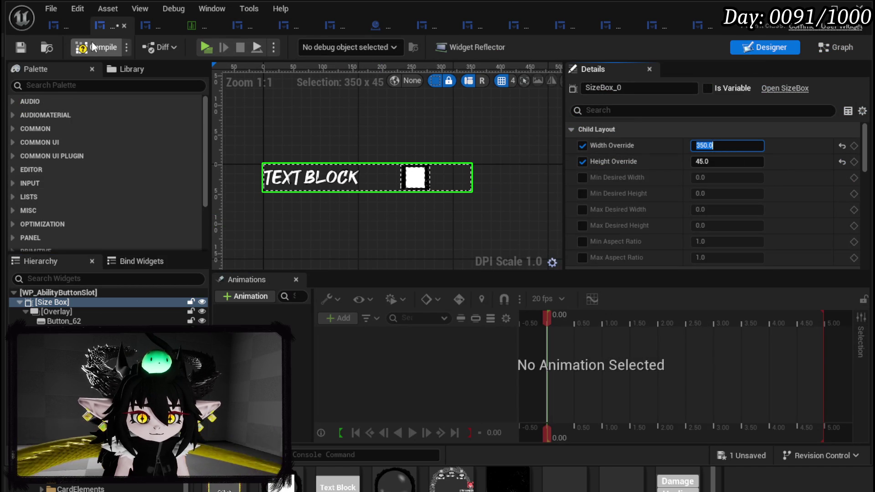
click(92, 42)
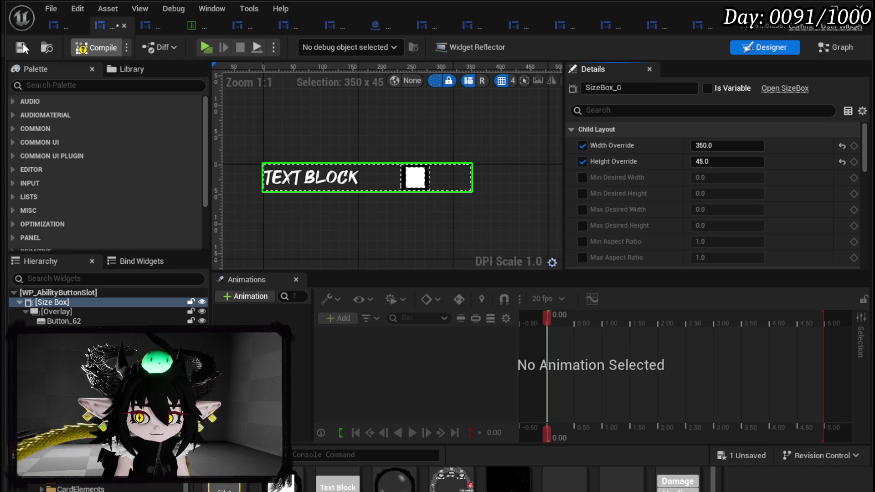
click(23, 42)
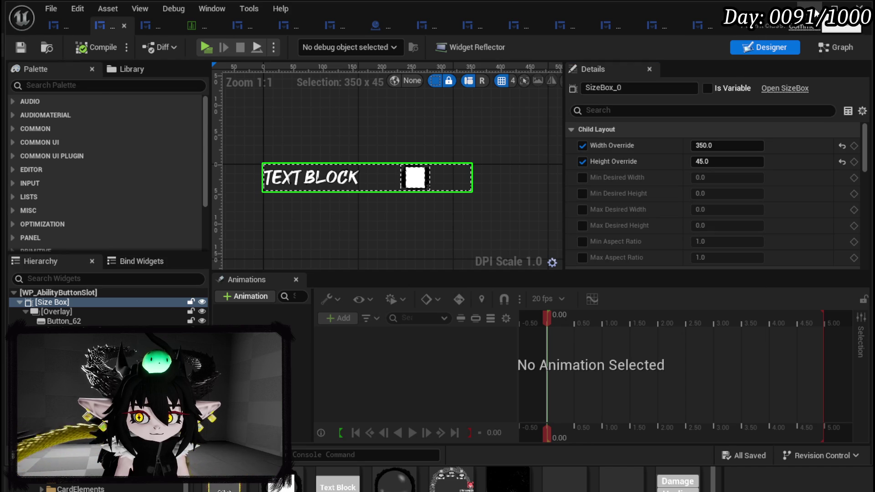
click(819, 18)
click(292, 44)
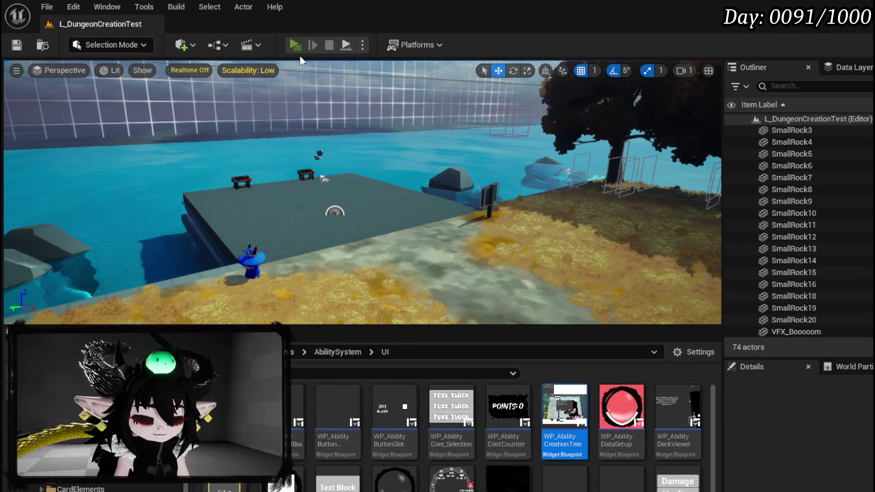
In the play session, open the skill creation book and expand the Specials list.
key(e)
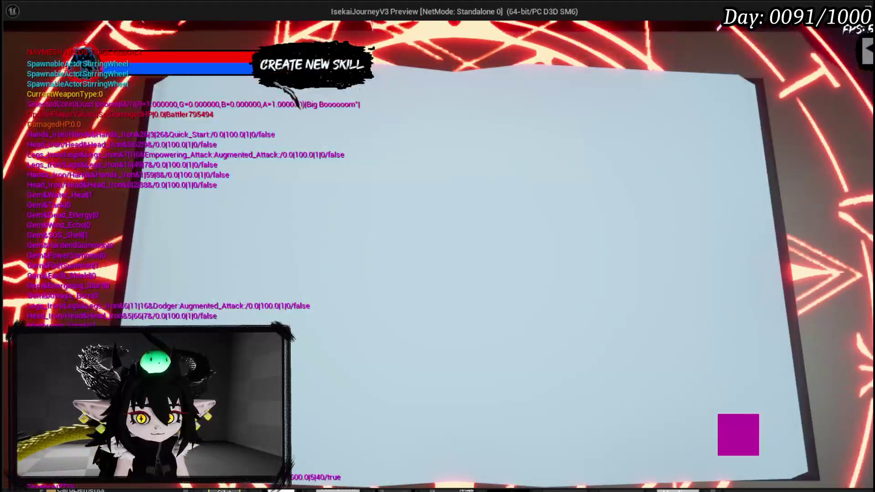
click(255, 126)
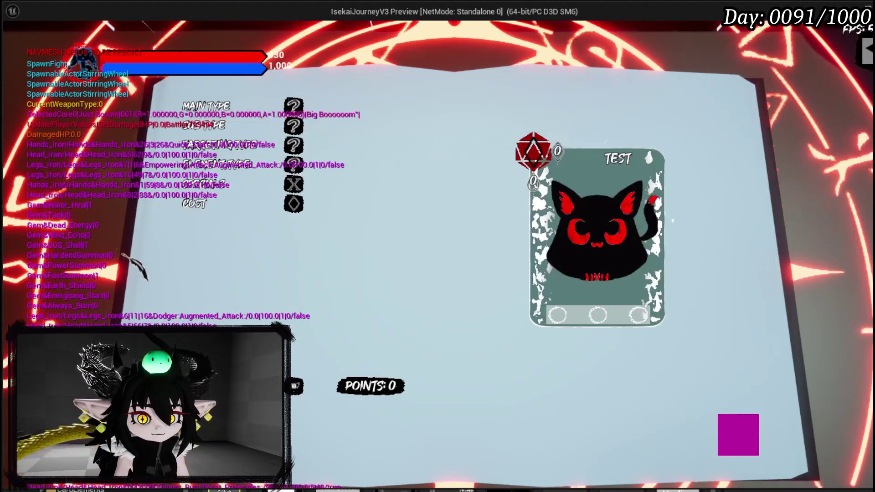
click(226, 187)
click(232, 203)
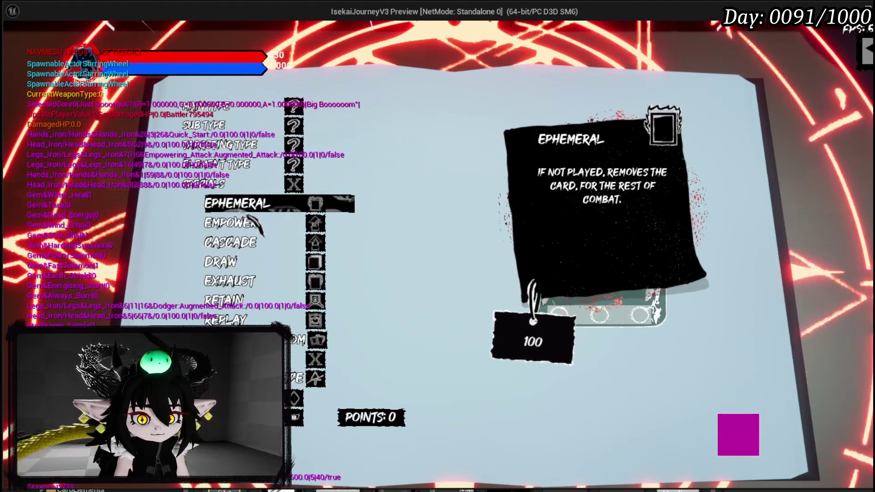
Add Ephemeral, Empower, Cascade, Draw, Exhaust, Retain, Replay, Exhaust Random, X and Blood Sacrifice.
click(246, 209)
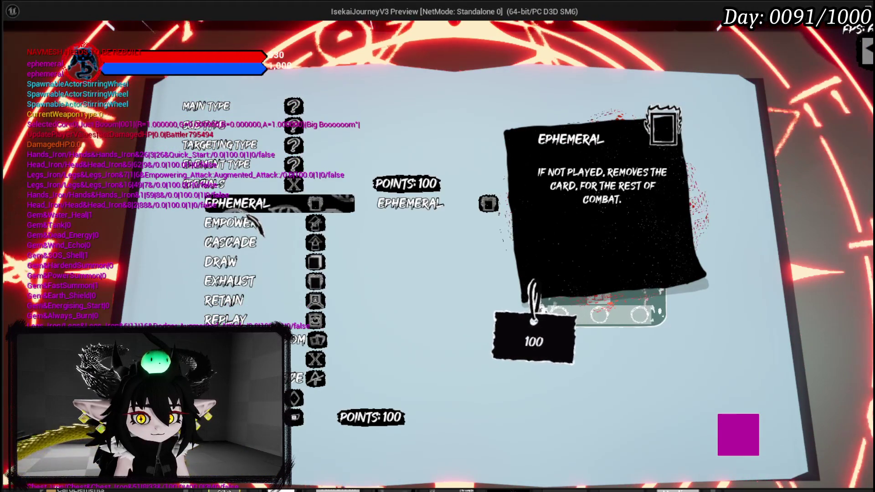
click(241, 223)
click(236, 242)
click(236, 261)
click(236, 280)
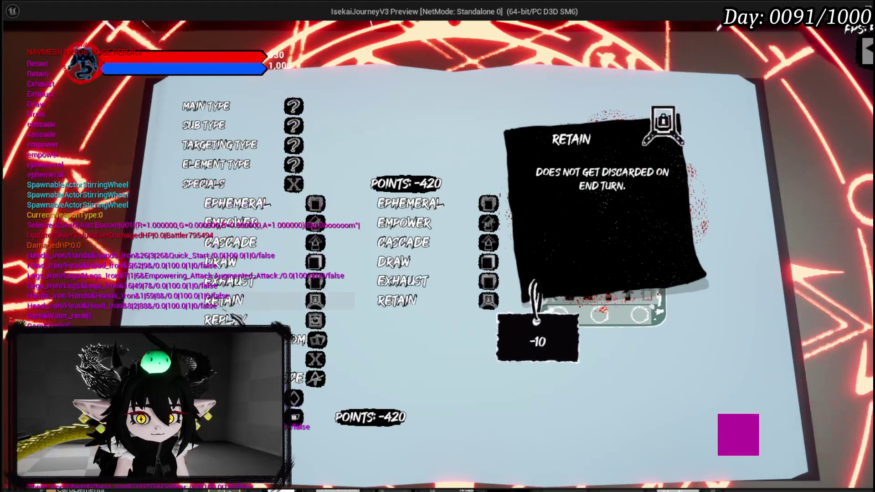
click(236, 301)
click(236, 320)
click(237, 340)
click(236, 359)
click(236, 379)
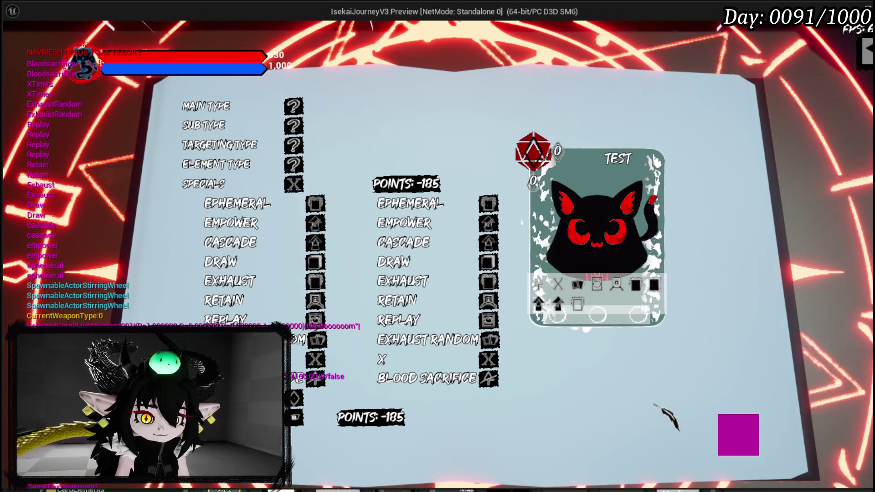
In the play preview, collapse the specials list and expand the element type and cost settings sections.
mouse_move(249, 153)
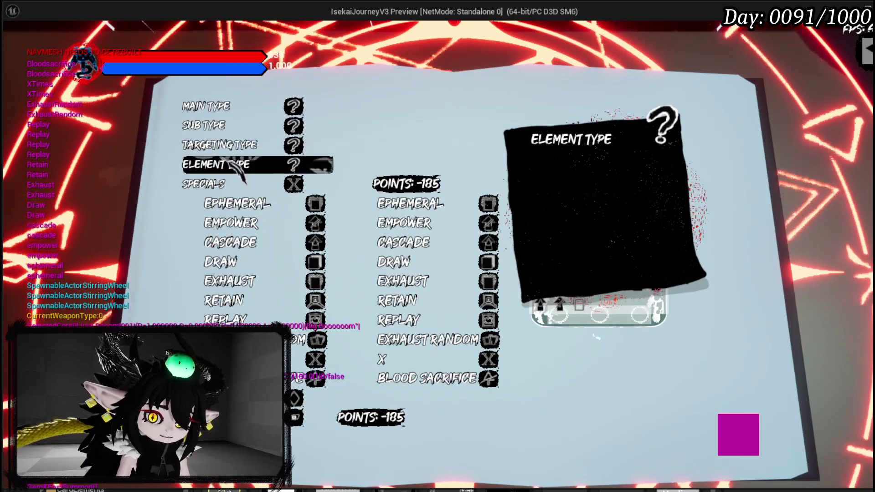
click(231, 165)
click(219, 280)
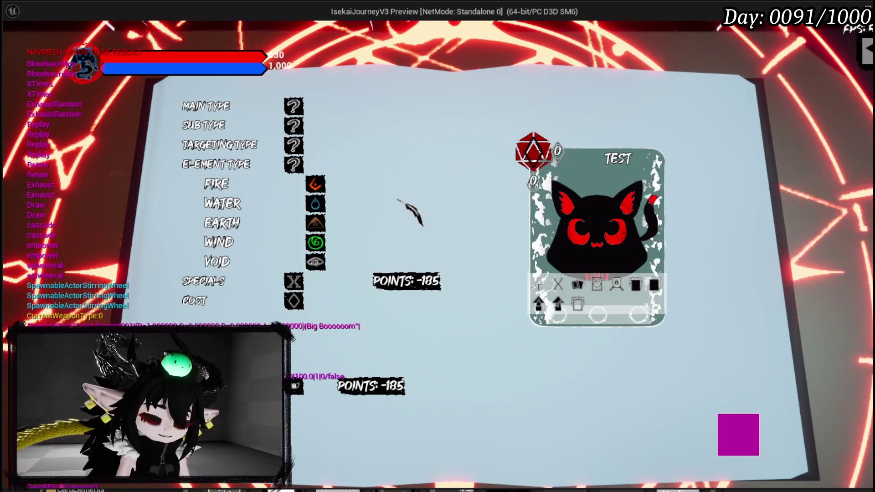
click(196, 301)
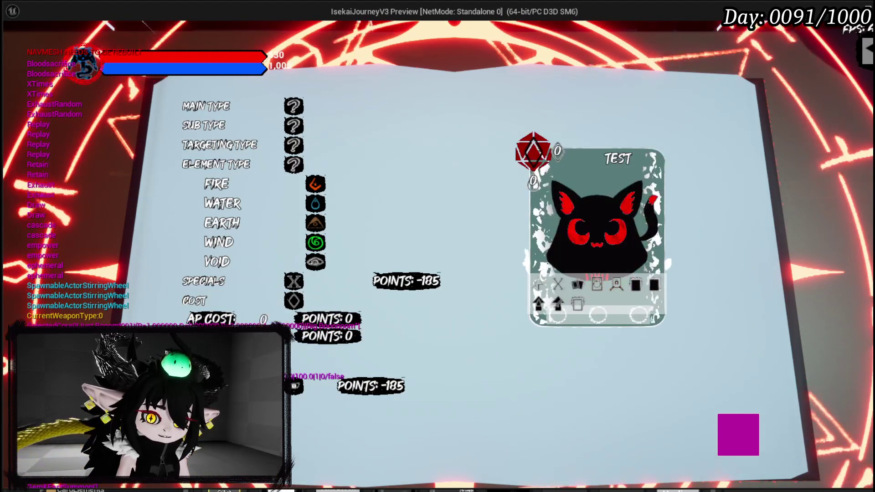
Set the test skill's targeting type to Movement with a size of 5.
mouse_move(251, 203)
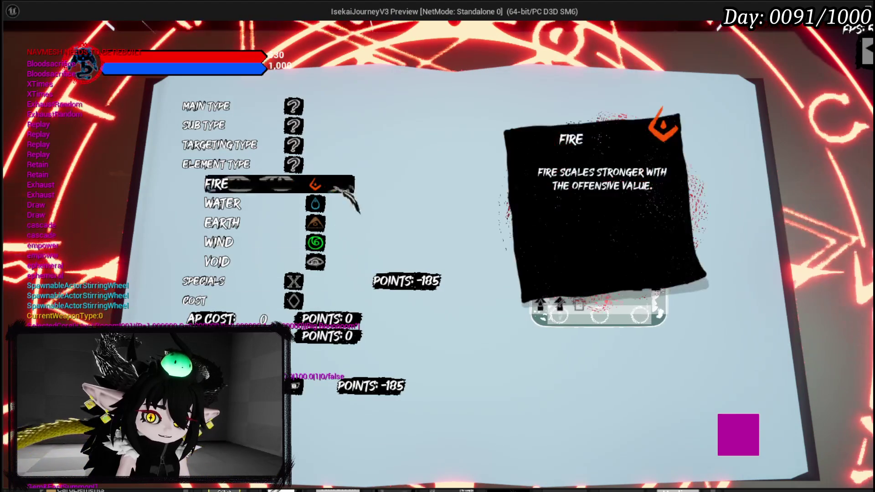
click(218, 145)
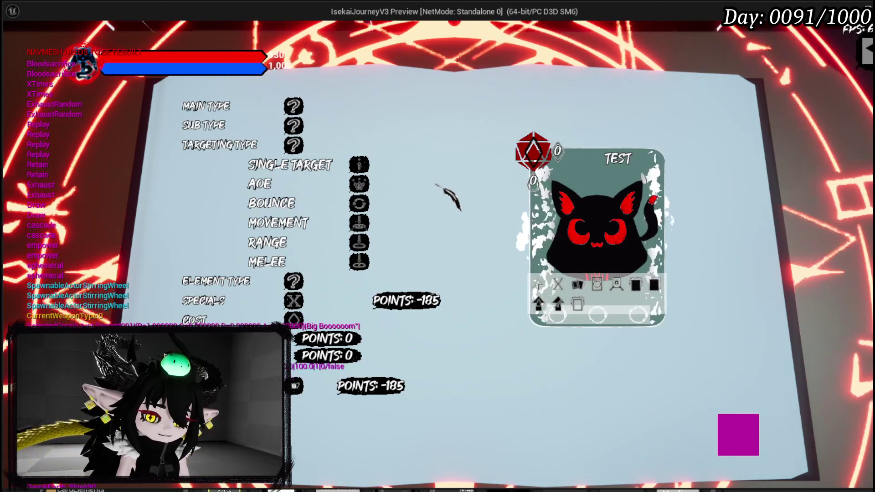
click(260, 184)
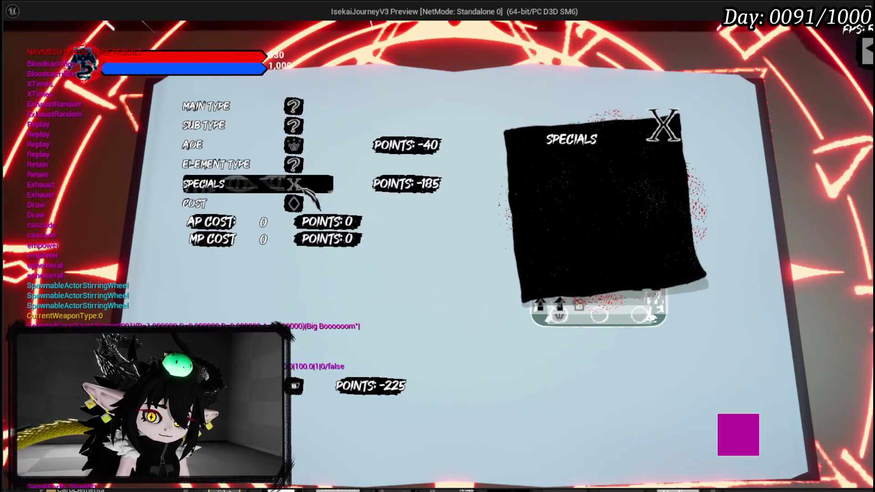
click(274, 144)
click(296, 223)
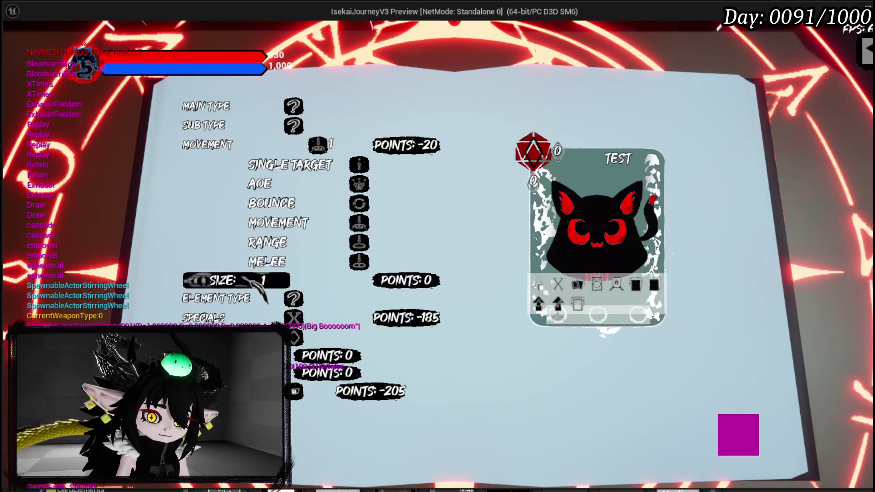
text(5)
key(Return)
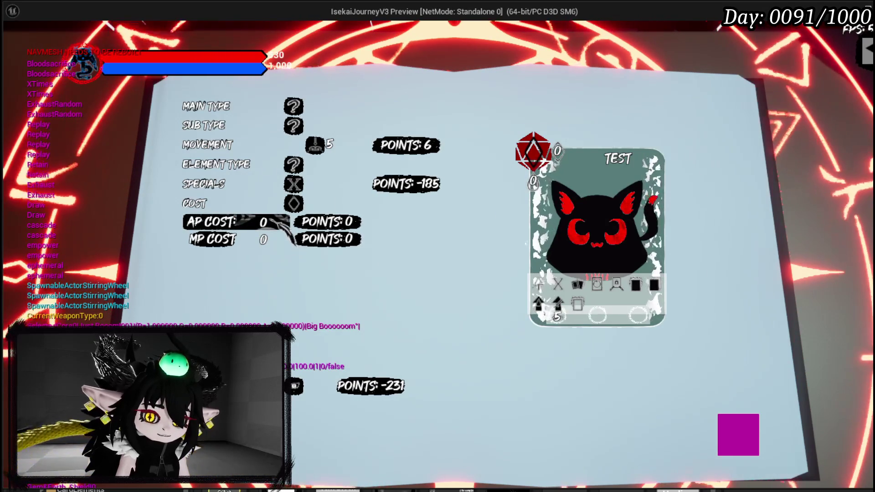
Collapse the movement targeting list and the cost settings section.
click(224, 148)
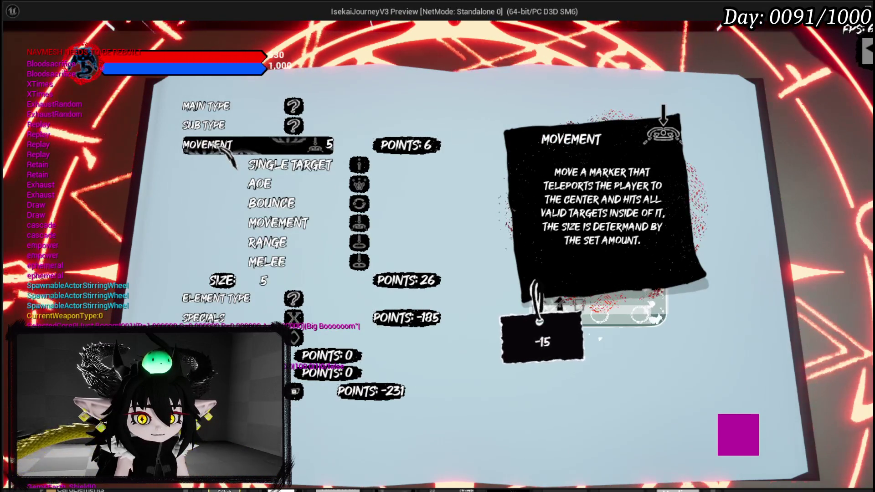
click(224, 149)
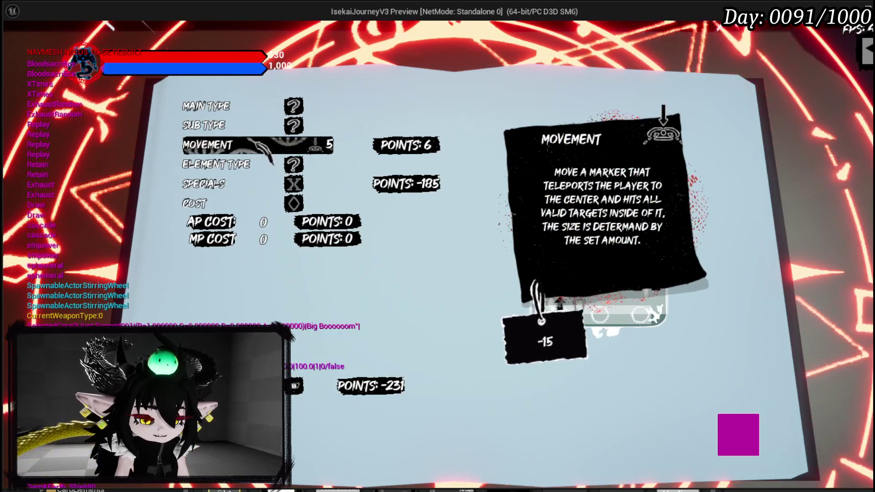
click(205, 204)
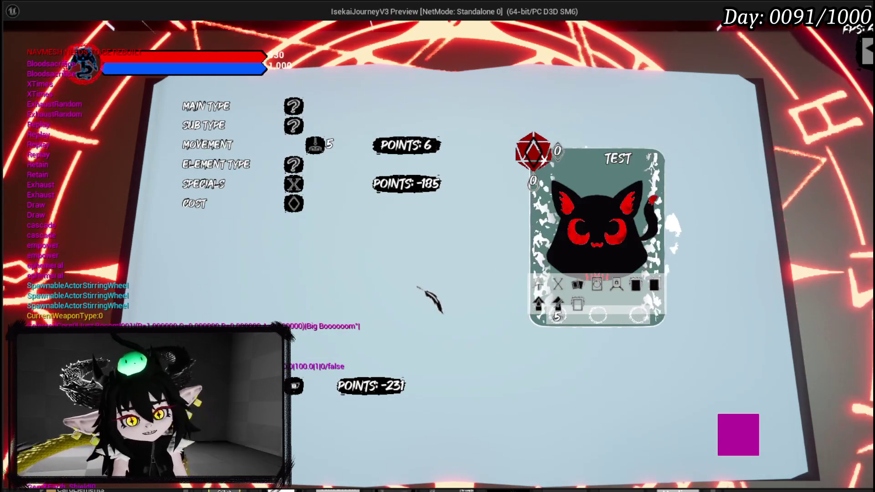
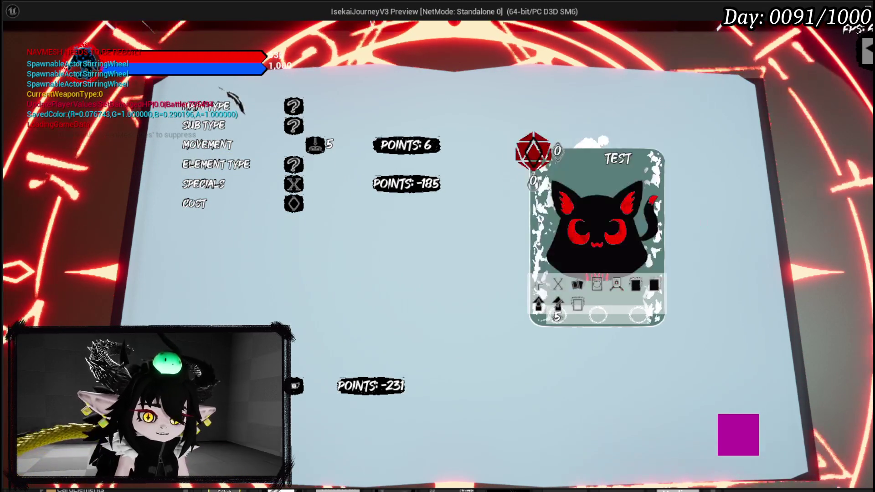
Expand and collapse the MAIN TYPE, SUB TYPE and SPECIALS rows in the card menu preview.
click(240, 108)
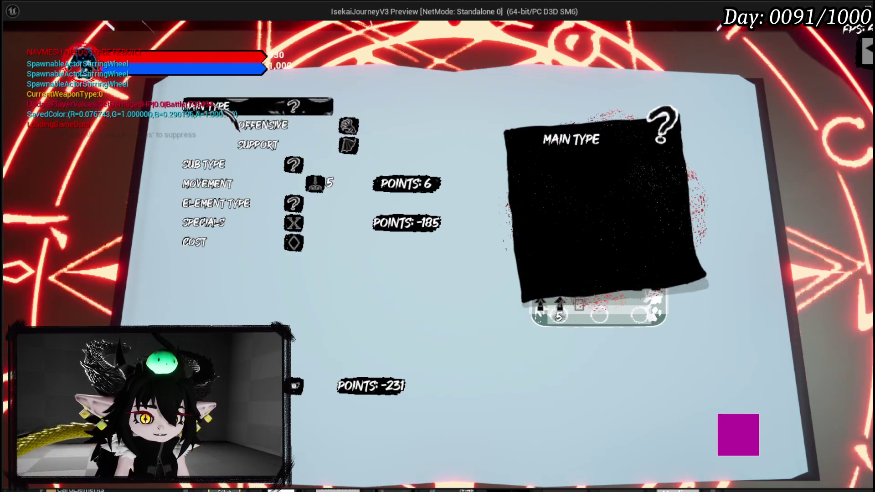
click(228, 163)
click(228, 108)
click(223, 127)
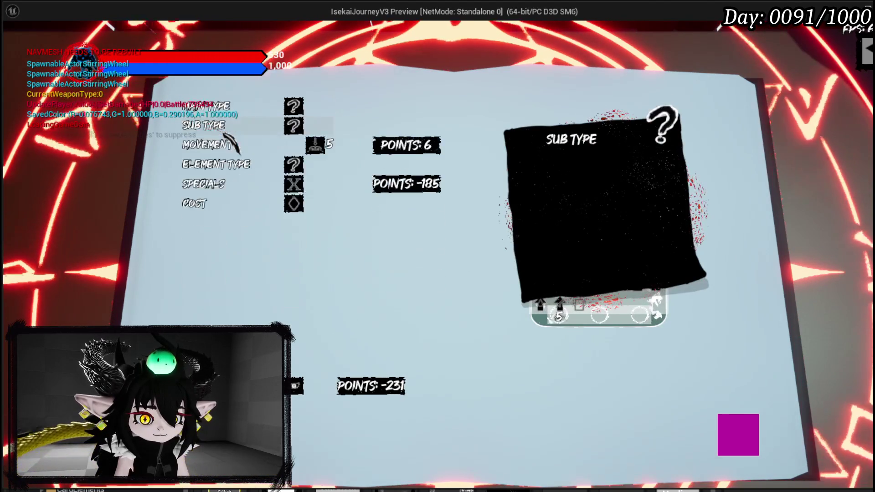
click(218, 184)
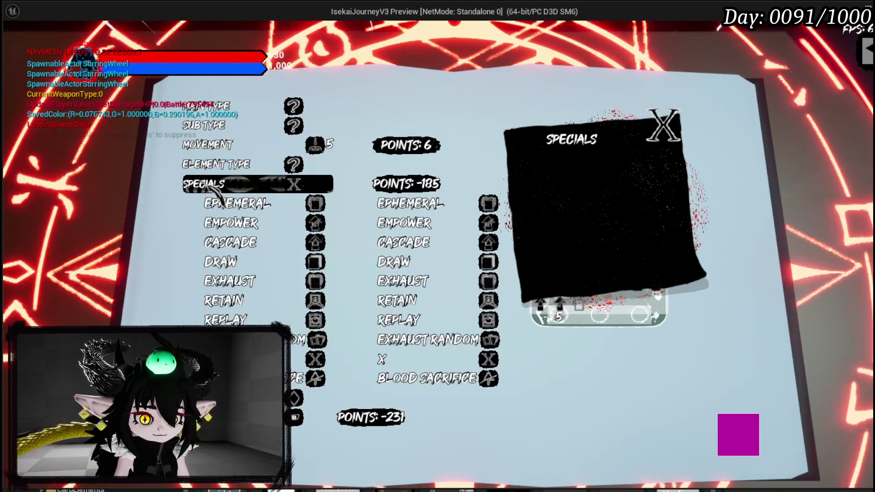
click(210, 189)
Stop the preview, save the modified packages, and return to the WP_AbilityButtonSlot editor.
key(Escape)
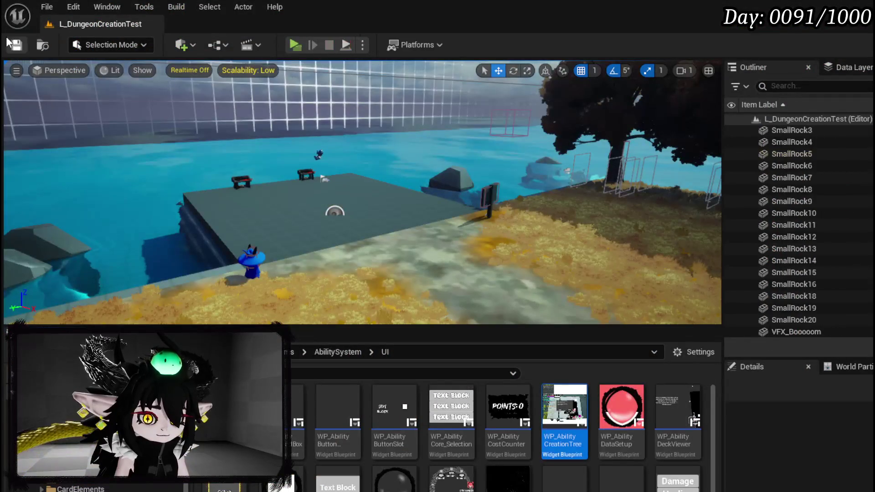
click(11, 44)
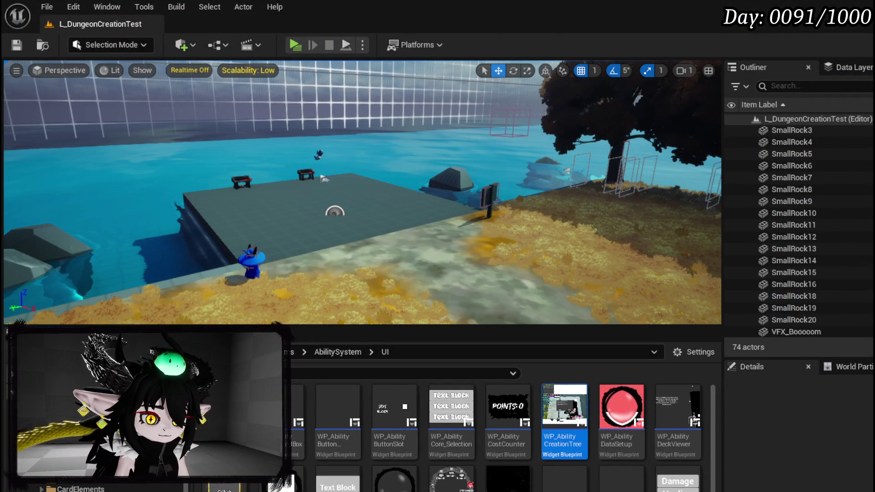
key(alt+Tab)
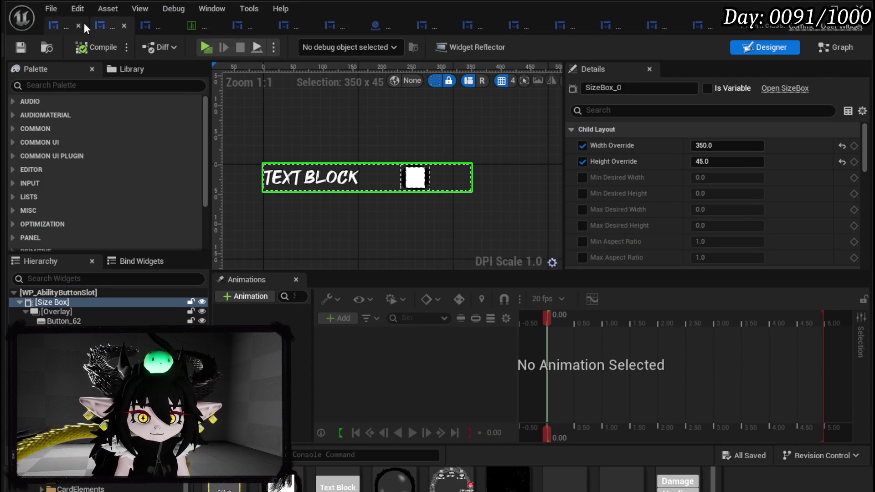
In the WP_SkillTree_Ability graph, add a new function under My Blueprint's Functions list.
click(61, 25)
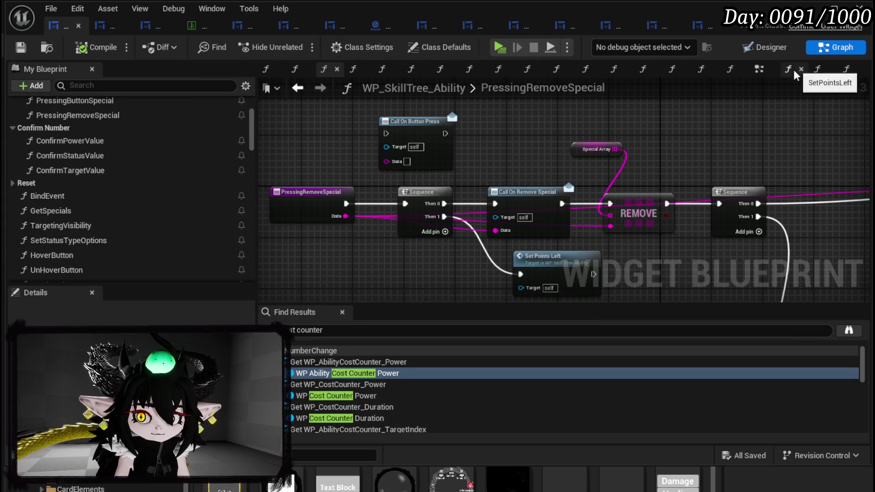
scroll(87, 205, up, 2)
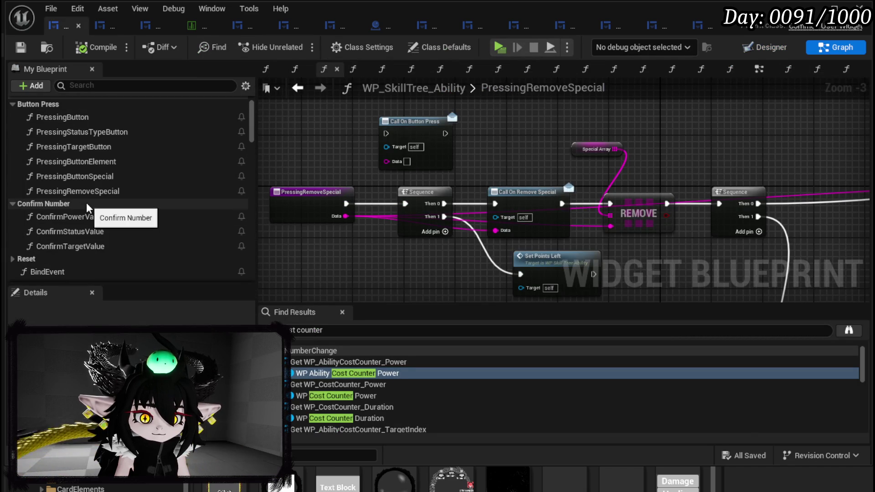
scroll(86, 205, down, 2)
scroll(86, 202, up, 5)
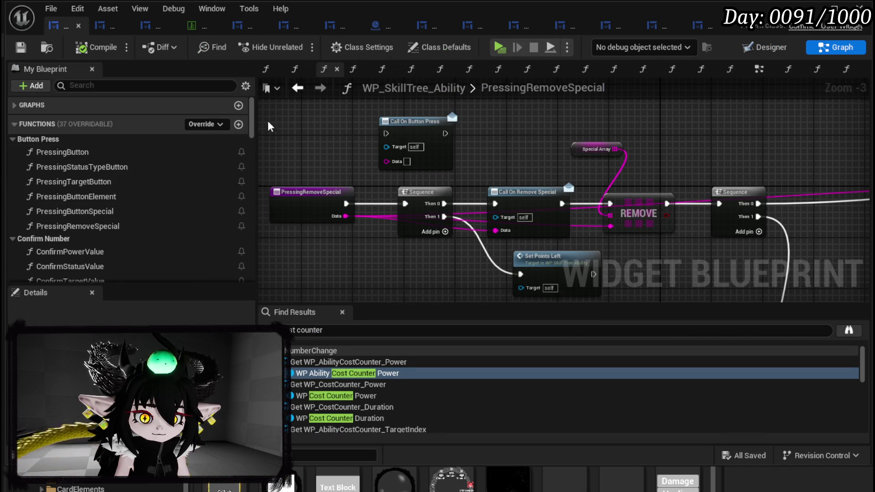
click(238, 122)
text(Co)
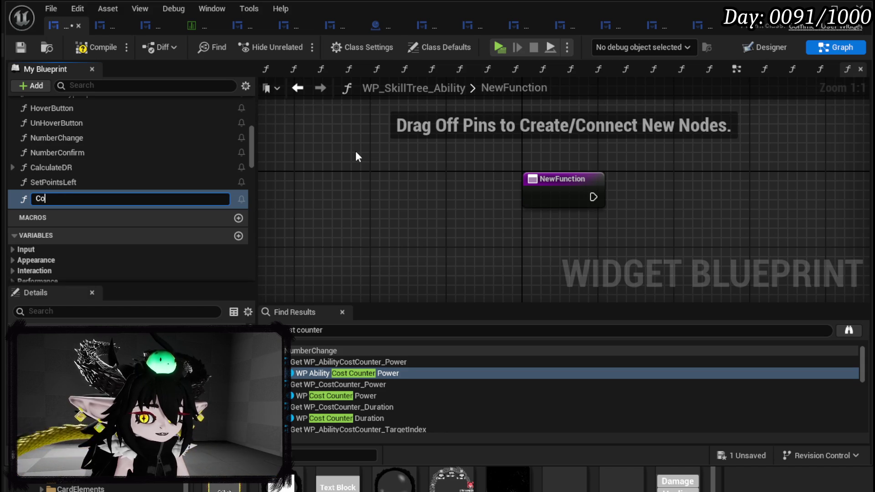
Add a Set Visibility node to the new function's graph.
right_click(354, 149)
text(set)
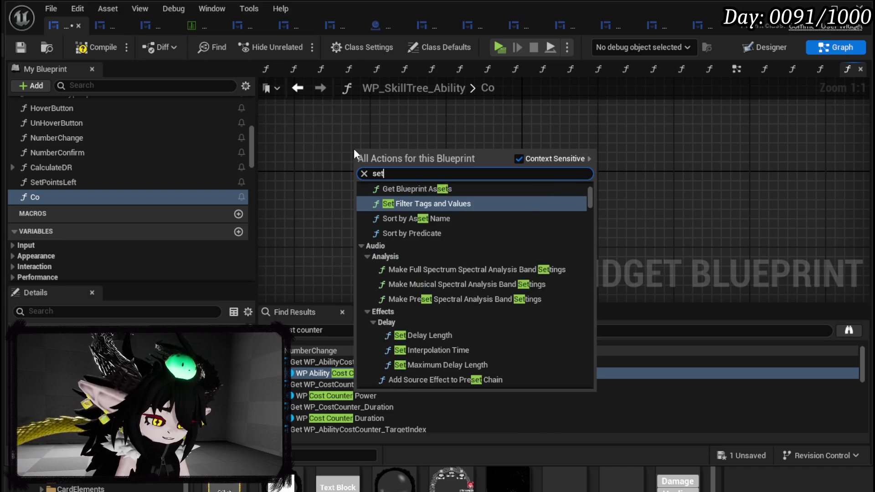
text( visi)
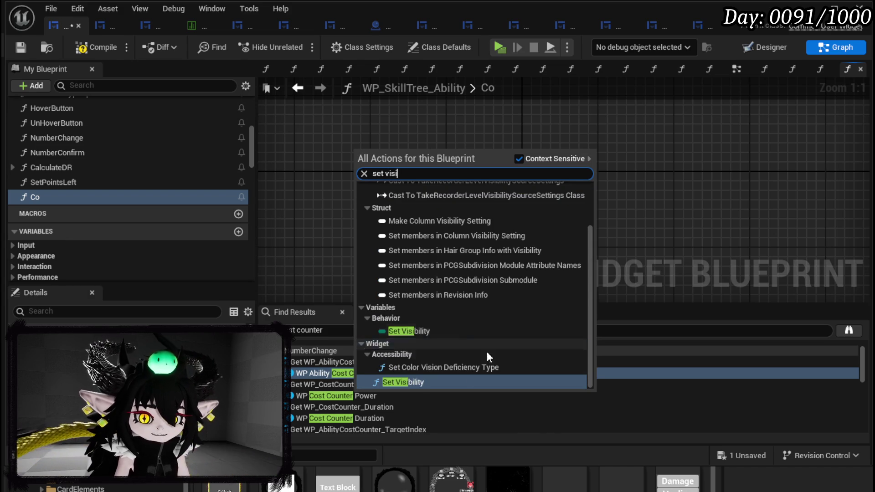
click(405, 382)
click(435, 232)
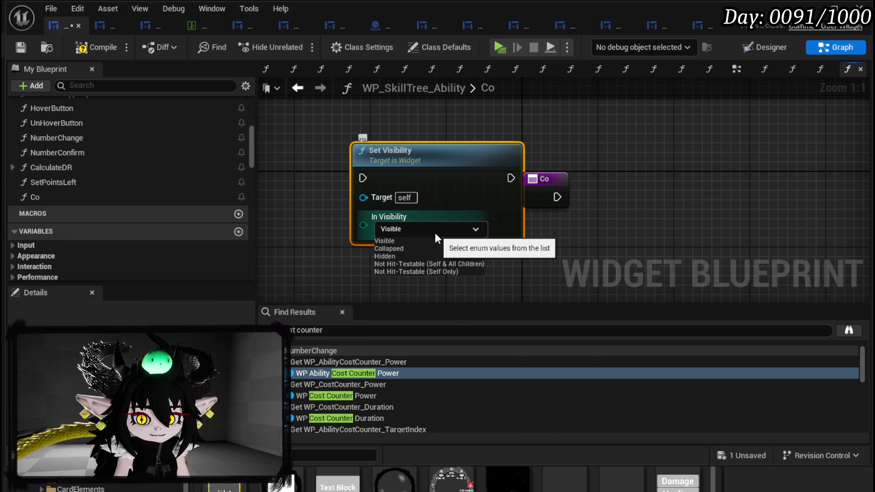
Rename the new function to CollapseAllBoxes.
click(55, 201)
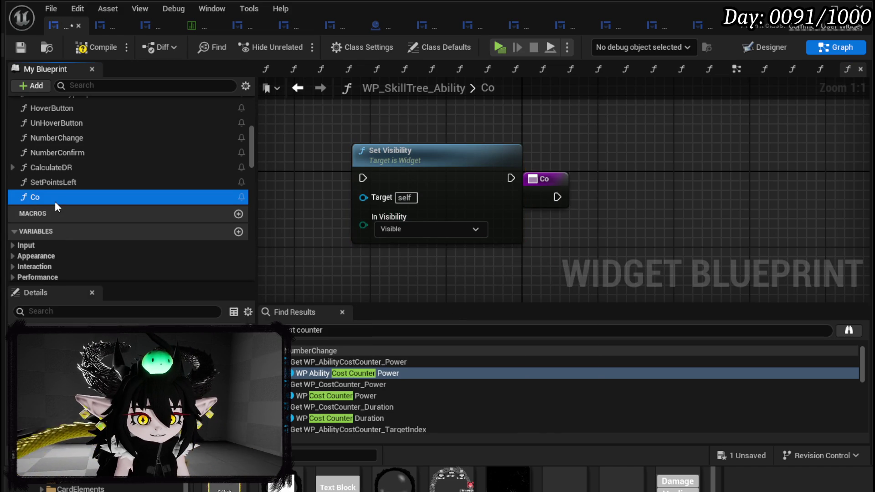
right_click(55, 201)
click(95, 252)
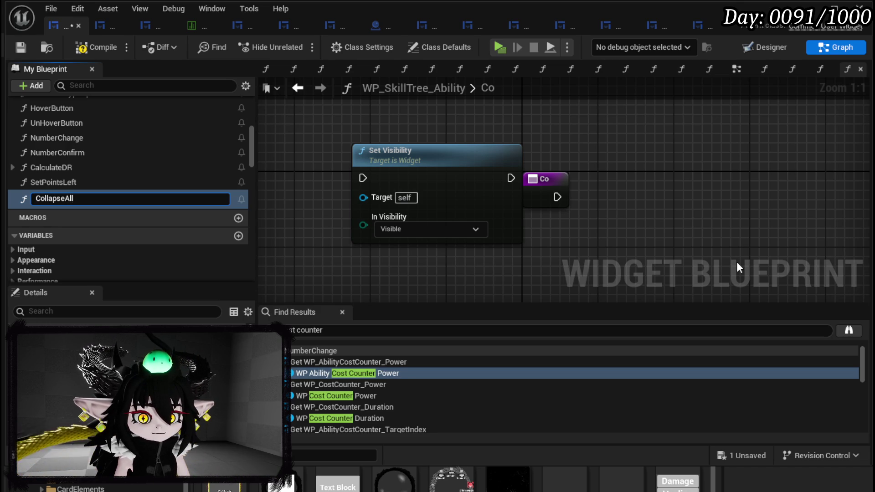
text(Boxes)
key(Return)
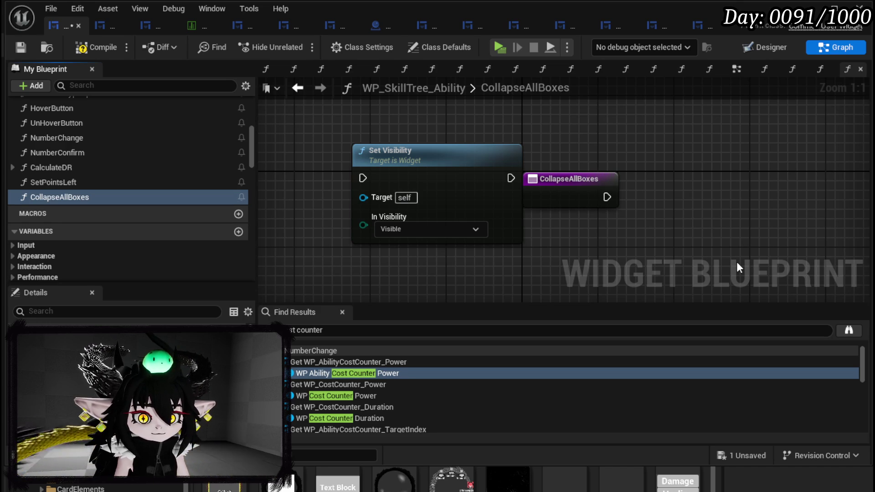
Set In Visibility to Collapsed and wire the function entry into Set Visibility.
click(419, 228)
click(422, 246)
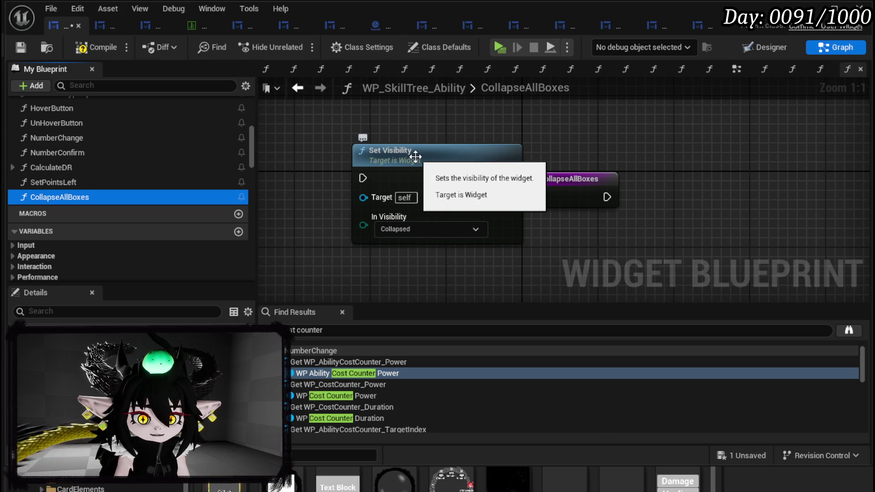
drag(421, 155, 724, 183)
drag(658, 206, 665, 206)
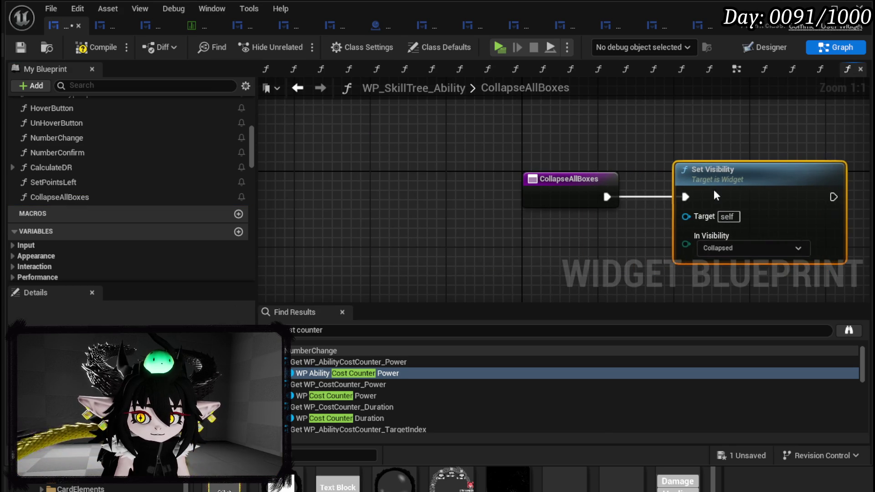
scroll(48, 160, down, 8)
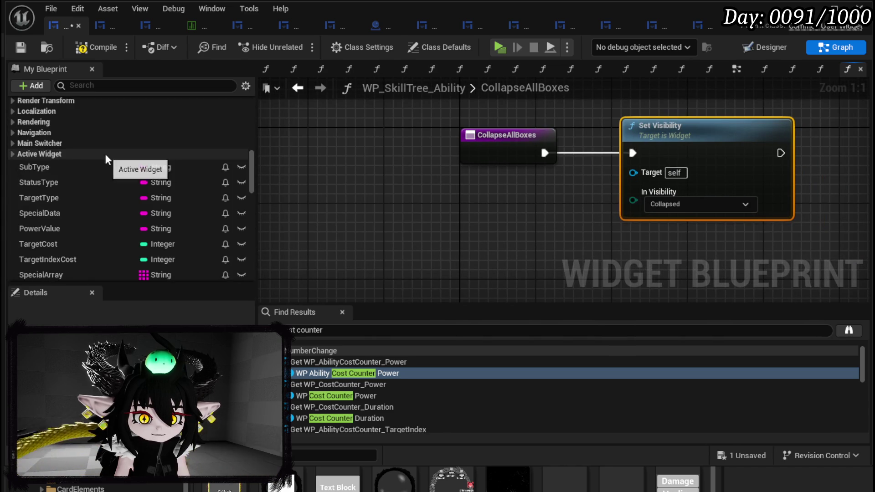
Add getters for Element, Main, Special, Status Type, Sub and Targeting boxes to the graph.
click(28, 153)
mouse_move(69, 164)
mouse_down()
mouse_move(468, 171)
mouse_move(486, 191)
mouse_move(447, 201)
mouse_move(503, 223)
mouse_move(490, 220)
mouse_up()
click(67, 197)
mouse_move(65, 190)
mouse_down()
mouse_move(450, 229)
mouse_move(487, 246)
mouse_up()
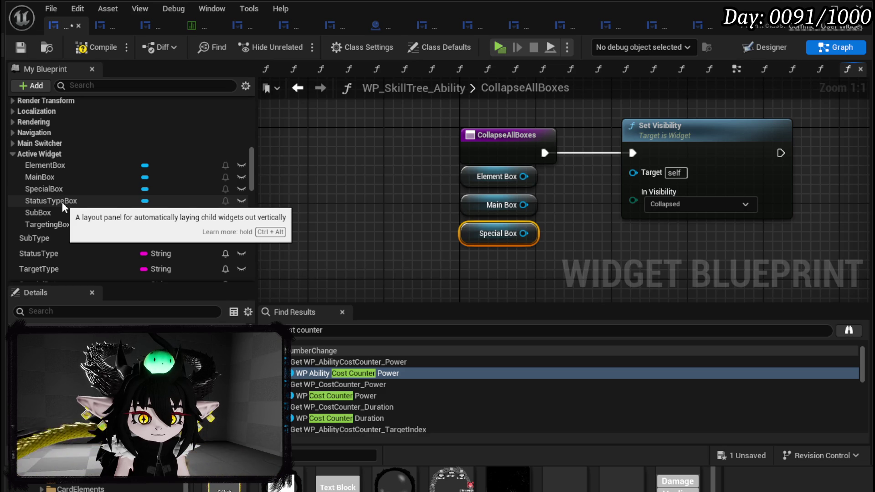
mouse_move(57, 201)
mouse_down()
mouse_move(418, 259)
mouse_move(463, 255)
mouse_up()
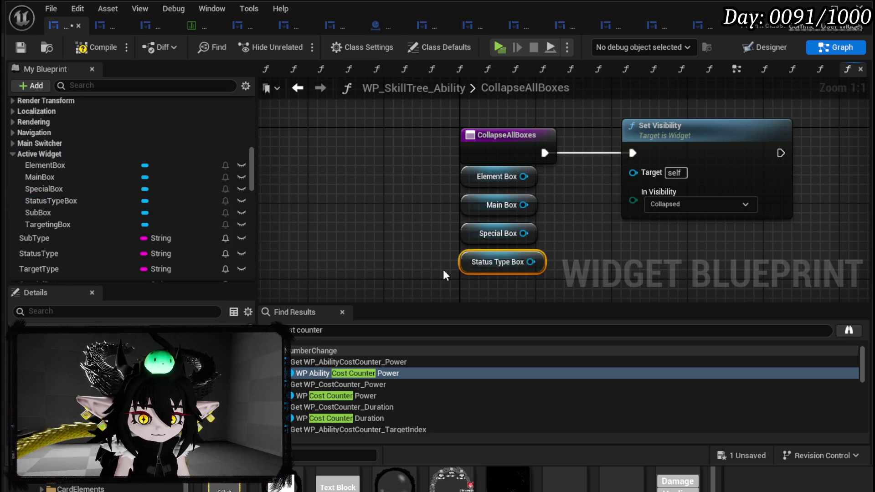
mouse_move(155, 213)
mouse_down()
mouse_move(257, 235)
mouse_move(436, 253)
mouse_move(461, 272)
mouse_up()
drag(87, 214, 237, 247)
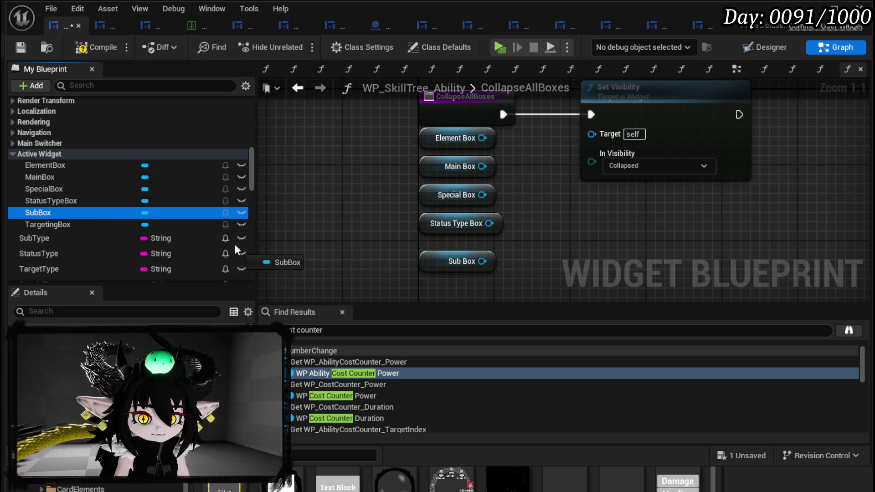
mouse_move(103, 223)
mouse_down()
mouse_move(370, 259)
mouse_move(422, 285)
mouse_up()
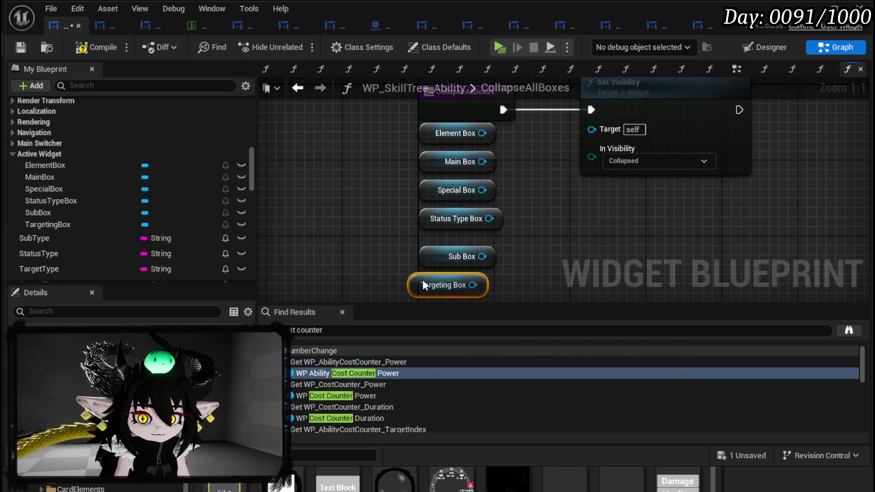
Wire all six box getters into the Set Visibility Target pin.
drag(482, 133, 590, 132)
drag(483, 162, 596, 138)
drag(483, 190, 589, 122)
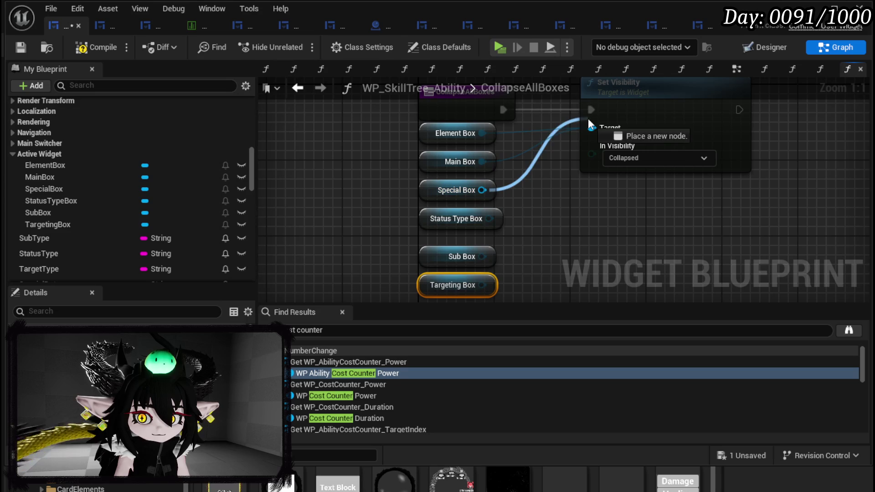
drag(489, 219, 591, 128)
mouse_move(482, 257)
mouse_down()
mouse_move(501, 260)
mouse_move(592, 128)
mouse_up()
mouse_move(483, 285)
mouse_down()
mouse_move(568, 144)
mouse_move(591, 128)
mouse_up()
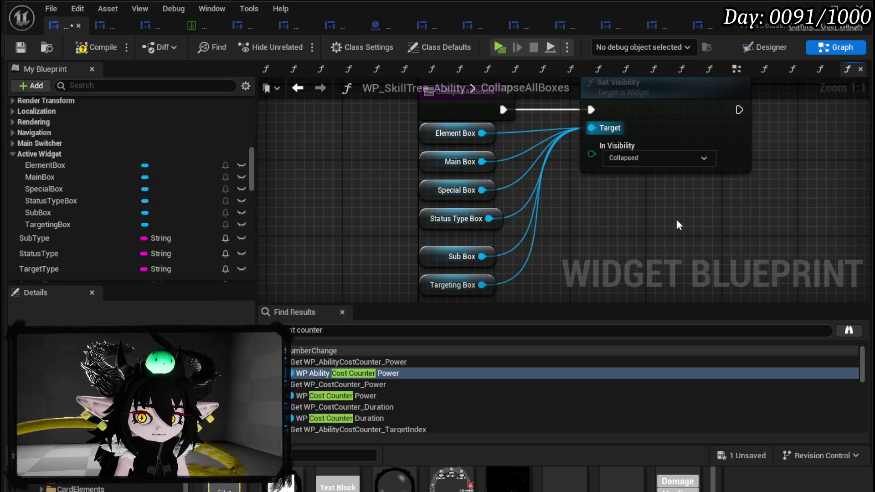
Compile and save the WP_SkillTree_Ability blueprint.
click(21, 45)
scroll(114, 119, up, 10)
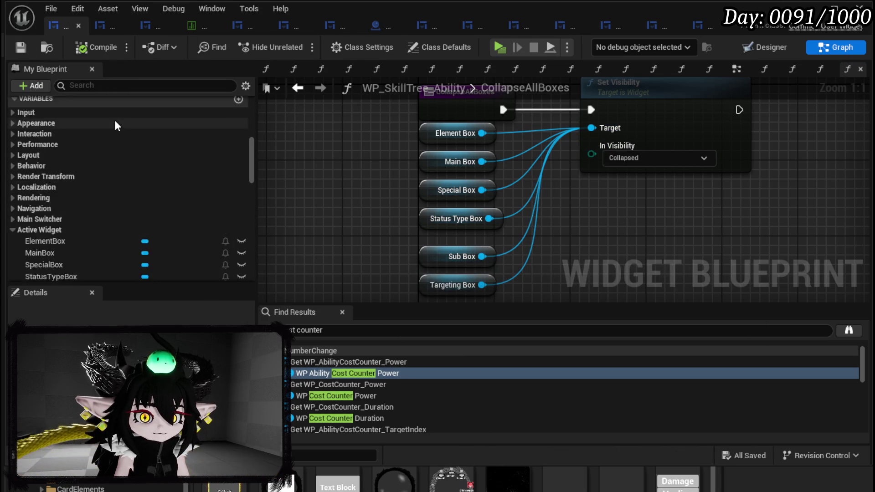
scroll(111, 187, up, 8)
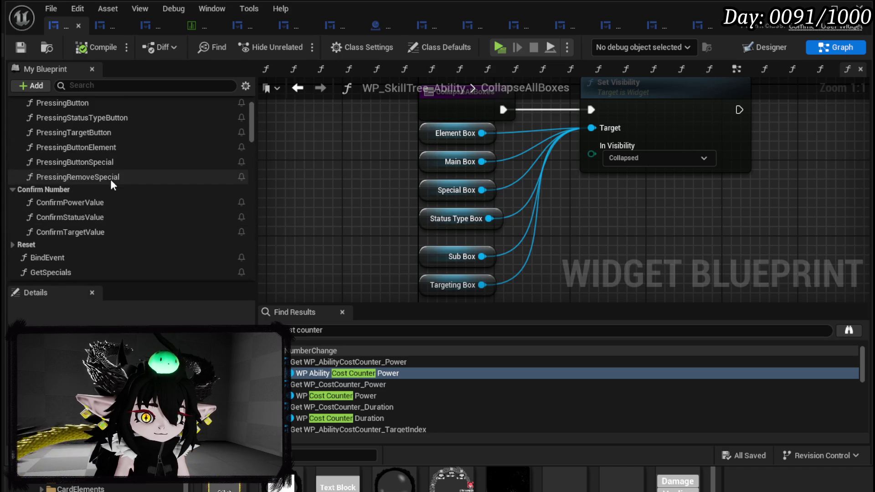
scroll(99, 182, down, 5)
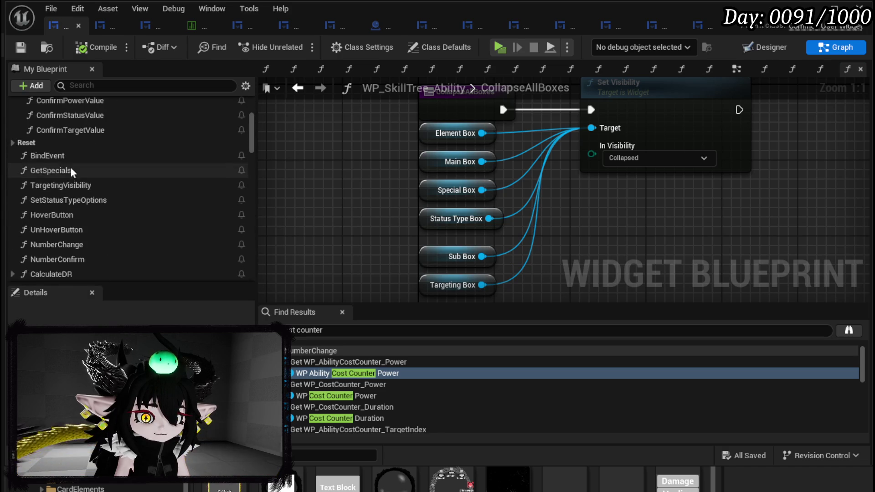
In ResetMain, insert a Collapse All Boxes call between the entry node and Branch.
click(45, 155)
double_click(45, 156)
scroll(150, 164, down, 10)
scroll(148, 163, up, 3)
click(87, 180)
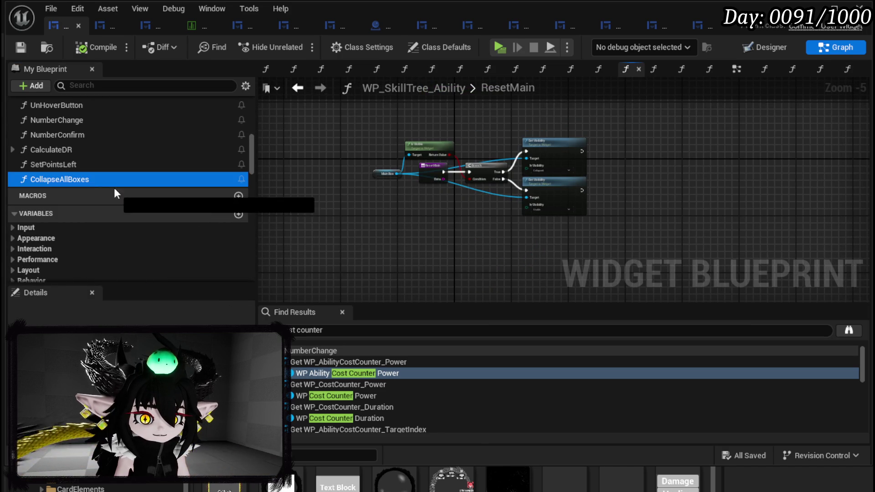
drag(87, 180, 433, 203)
scroll(409, 210, up, 5)
drag(339, 243, 525, 137)
drag(510, 195, 348, 197)
mouse_move(460, 262)
mouse_down()
mouse_move(453, 153)
mouse_move(443, 144)
mouse_up()
drag(363, 173, 596, 175)
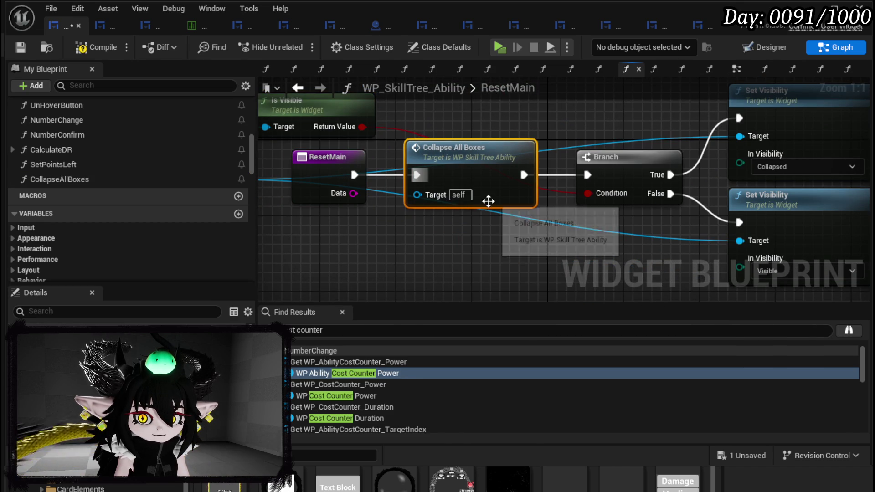
In ResetSub, paste Collapse All Boxes and wire it between the entry and Branch.
scroll(59, 160, up, 5)
scroll(67, 160, up, 3)
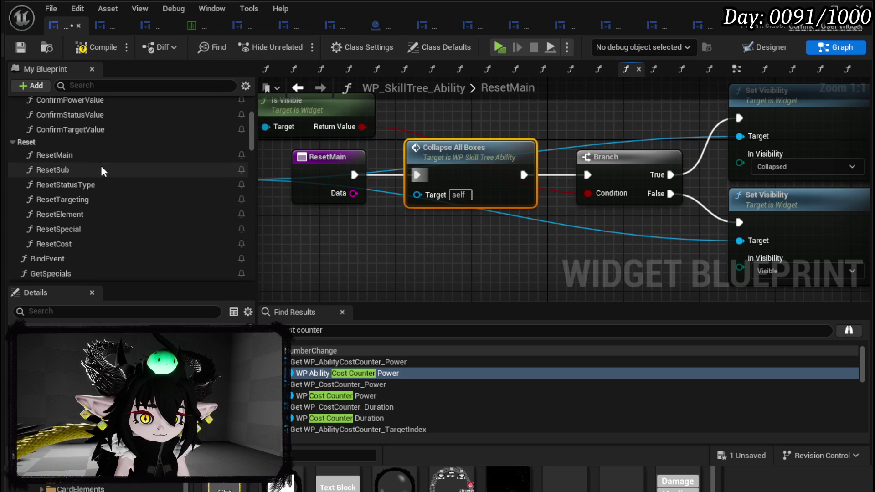
double_click(67, 169)
mouse_move(421, 166)
mouse_down()
mouse_move(220, 167)
mouse_move(322, 174)
mouse_move(316, 172)
mouse_up()
key(ctrl+v)
mouse_move(431, 218)
mouse_down()
mouse_move(544, 149)
mouse_move(566, 89)
mouse_up()
drag(515, 257, 505, 181)
mouse_move(341, 192)
mouse_down()
mouse_move(312, 200)
mouse_move(343, 194)
mouse_up()
drag(445, 202, 445, 202)
drag(552, 202, 682, 192)
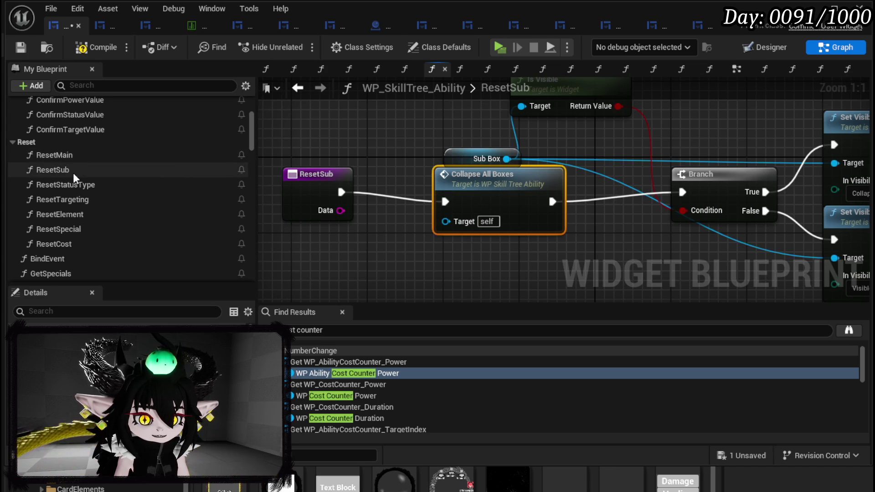
In ResetStatusType, paste Collapse All Boxes and wire it between the entry and Branch.
click(66, 184)
double_click(66, 185)
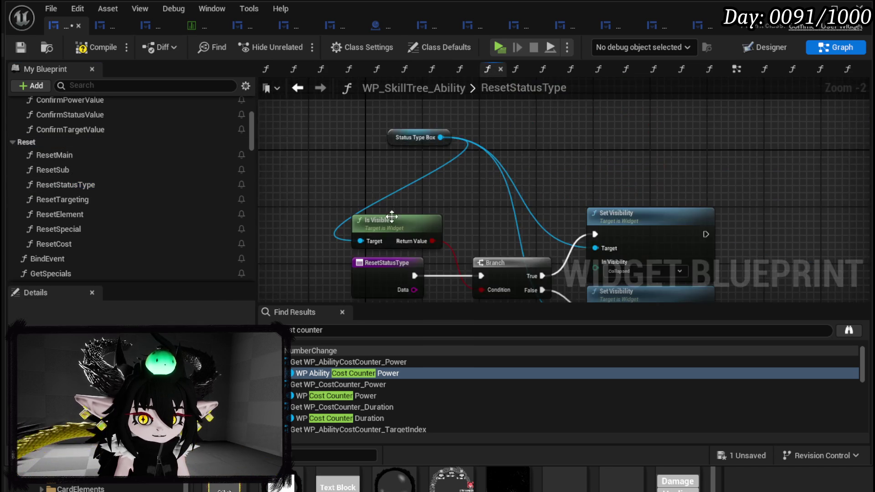
click(293, 195)
key(ctrl+v)
drag(413, 240, 437, 185)
drag(337, 199, 395, 199)
mouse_move(476, 199)
mouse_down()
mouse_move(544, 198)
mouse_move(535, 196)
mouse_up()
key(Escape)
drag(480, 200, 539, 200)
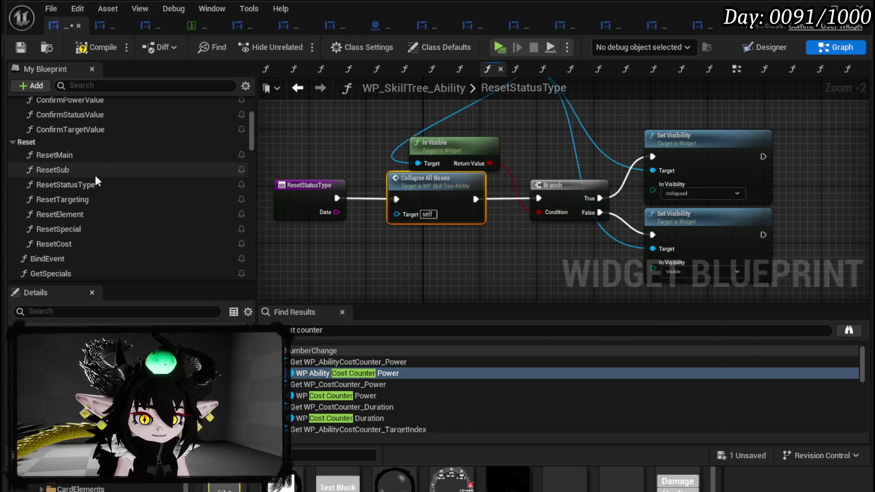
Paste Collapse All Boxes into ResetTargeting, and wire it into ResetElement before the Branch.
double_click(83, 196)
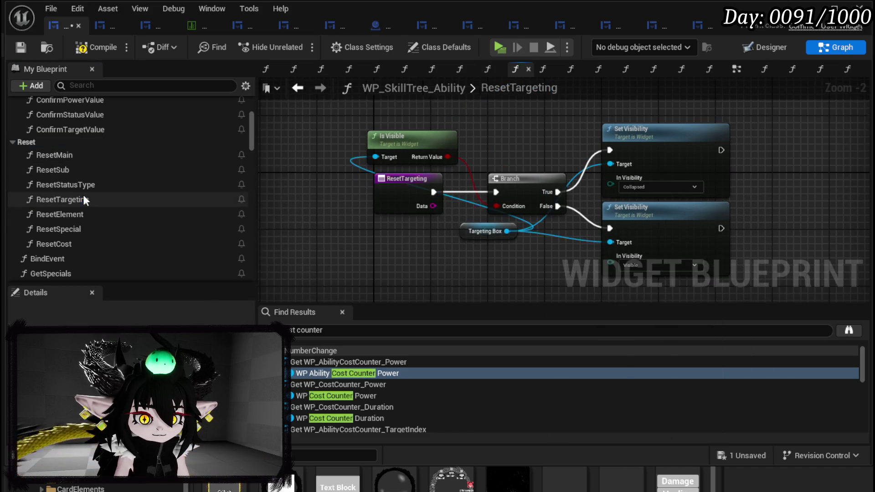
mouse_move(493, 195)
mouse_down()
mouse_move(334, 193)
mouse_move(591, 197)
mouse_up()
key(ctrl+v)
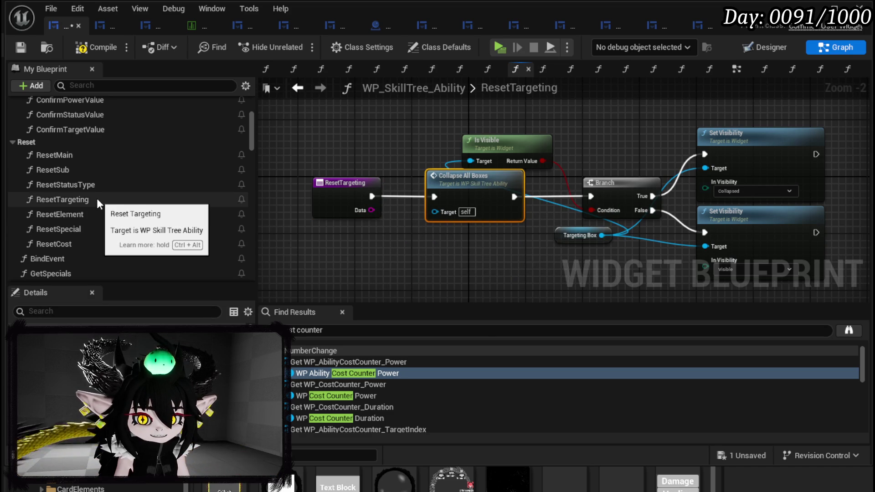
double_click(96, 214)
drag(378, 183, 268, 182)
key(ctrl+v)
drag(370, 204, 407, 181)
drag(299, 191, 364, 190)
drag(437, 190, 511, 191)
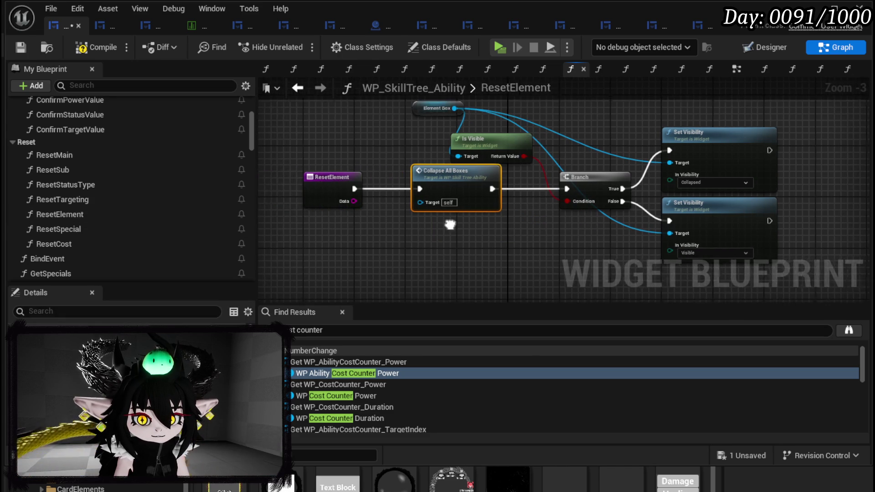
In ResetSpecial, paste Collapse All Boxes and wire it between the entry and Branch.
double_click(83, 229)
drag(524, 196, 335, 196)
key(ctrl+v)
mouse_move(450, 230)
mouse_down()
mouse_move(486, 196)
mouse_move(483, 187)
mouse_up()
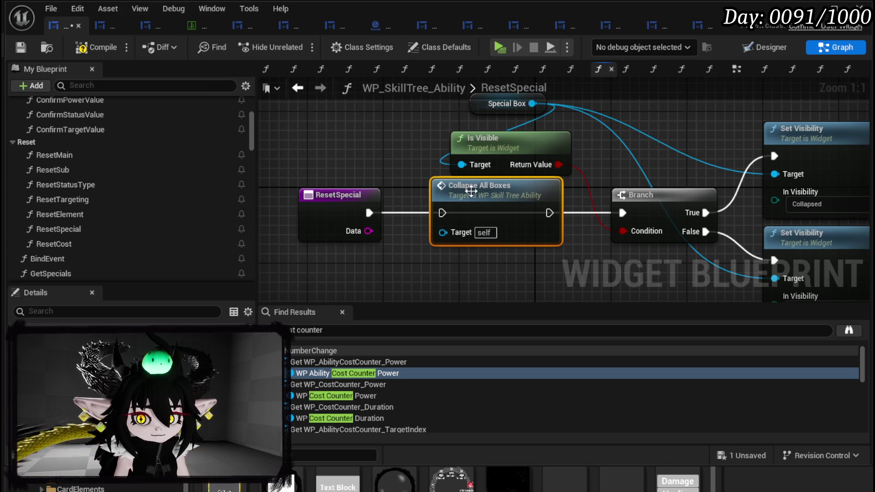
drag(383, 215, 442, 213)
drag(548, 213, 623, 213)
Insert Collapse All Boxes before ResetCost's Branch, then compile and save the blueprint.
double_click(75, 241)
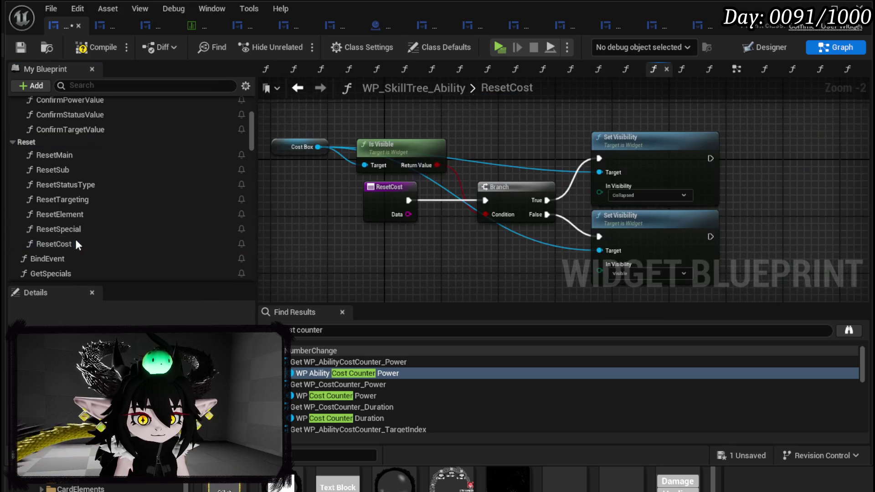
drag(492, 203, 400, 203)
key(ctrl+v)
drag(501, 220, 514, 197)
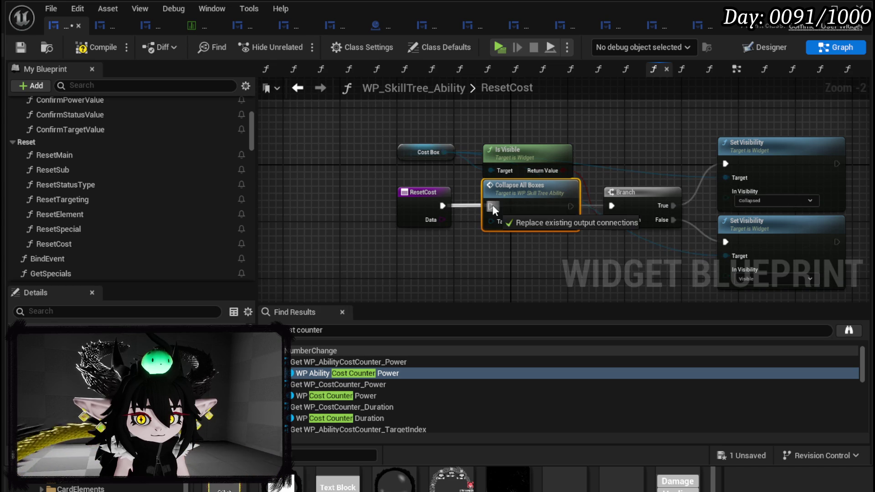
alt+click(610, 209)
drag(578, 206, 620, 204)
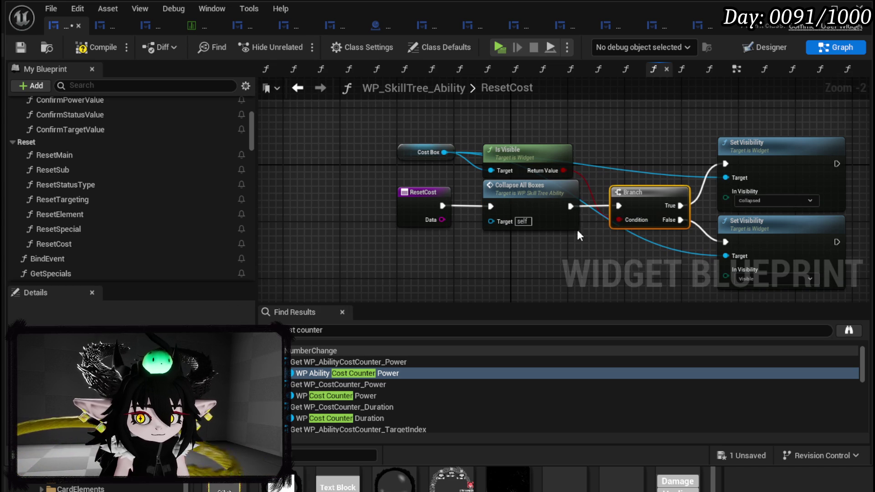
click(20, 43)
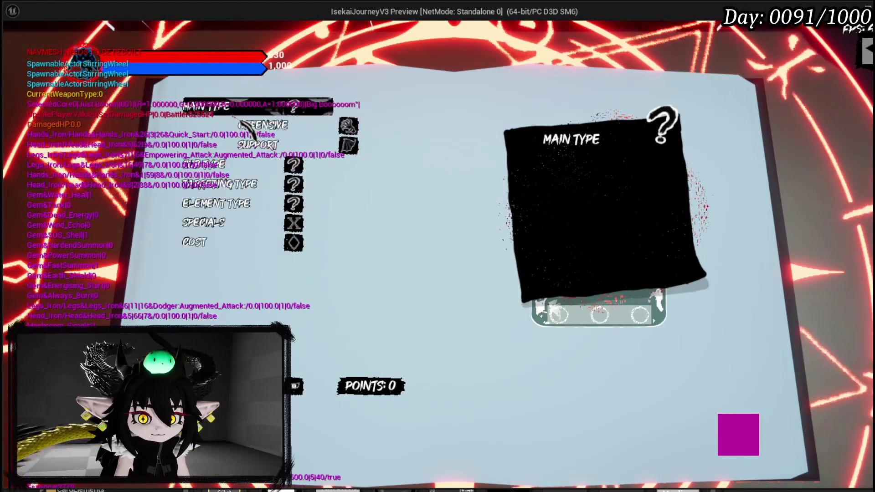
In the preview, expand Element Type, Sub Type, Cost and the Specials list.
click(228, 164)
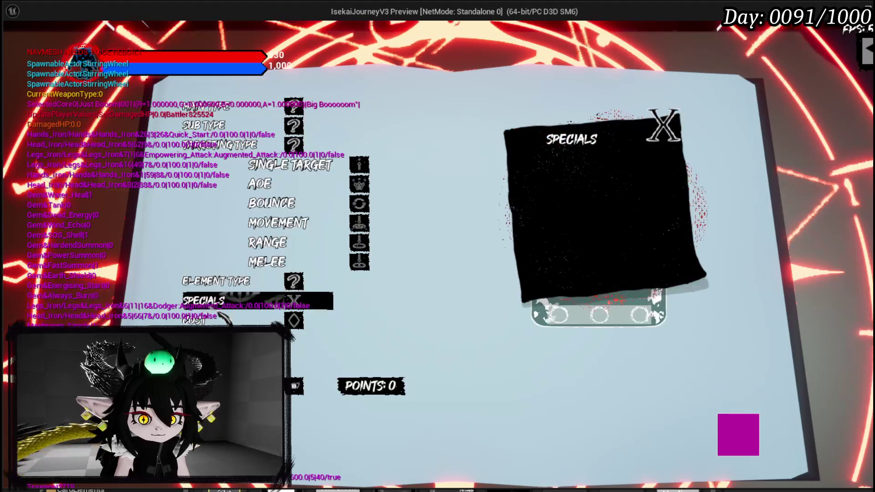
click(257, 127)
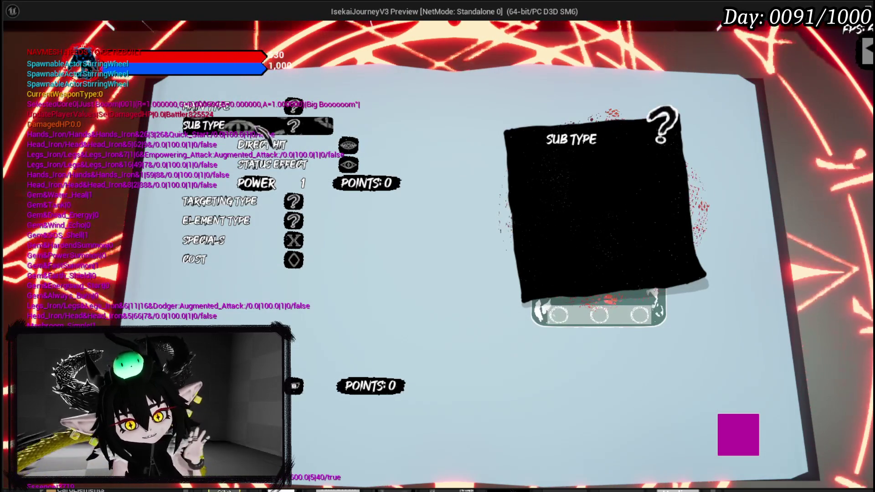
key(Up)
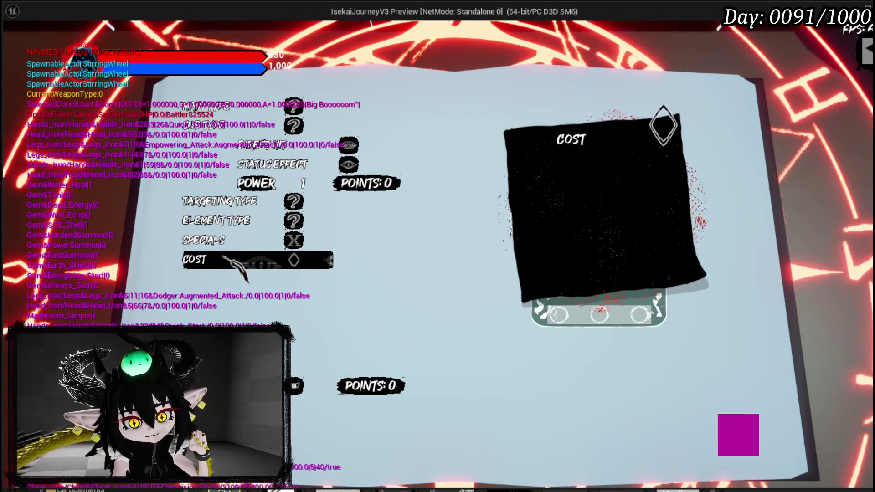
click(223, 257)
click(237, 191)
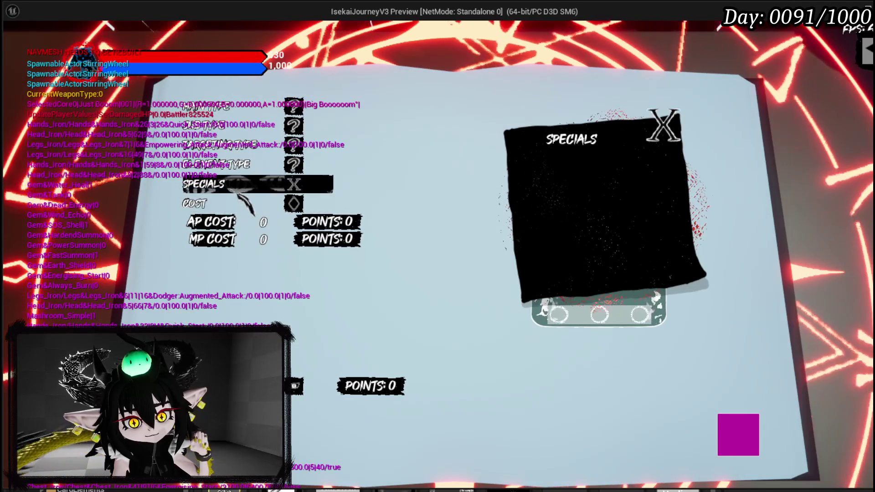
click(238, 194)
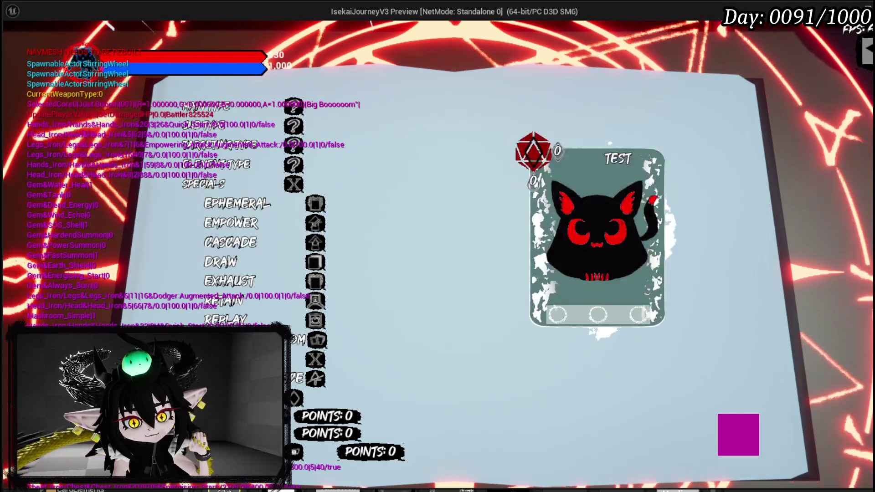
Toggle Targeting Type, Sub Type, Main Type and Cost rows, then stop the preview.
click(235, 145)
click(228, 124)
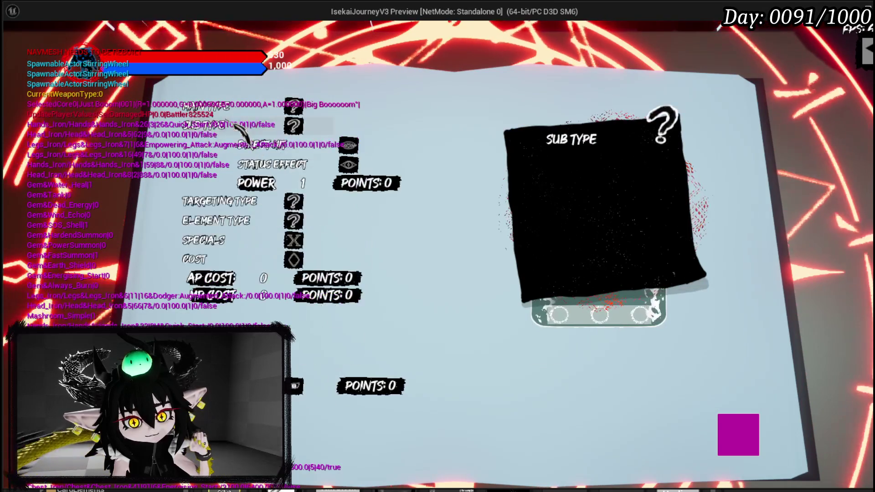
click(228, 106)
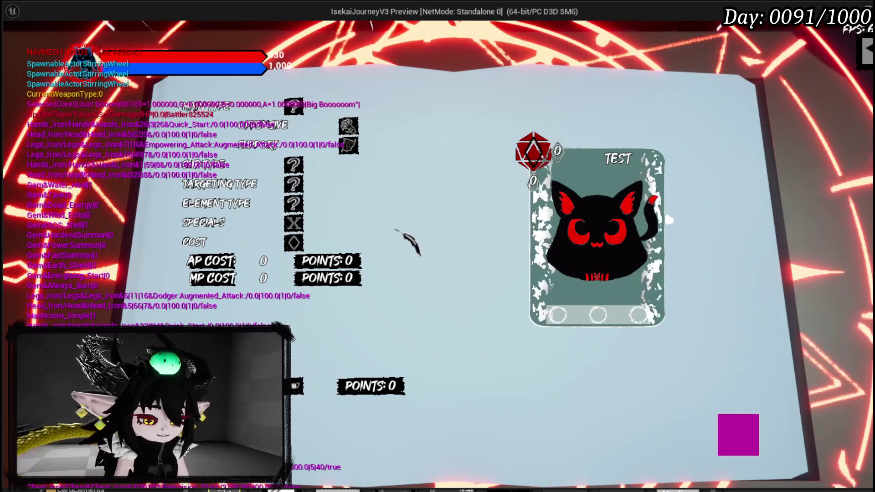
click(242, 246)
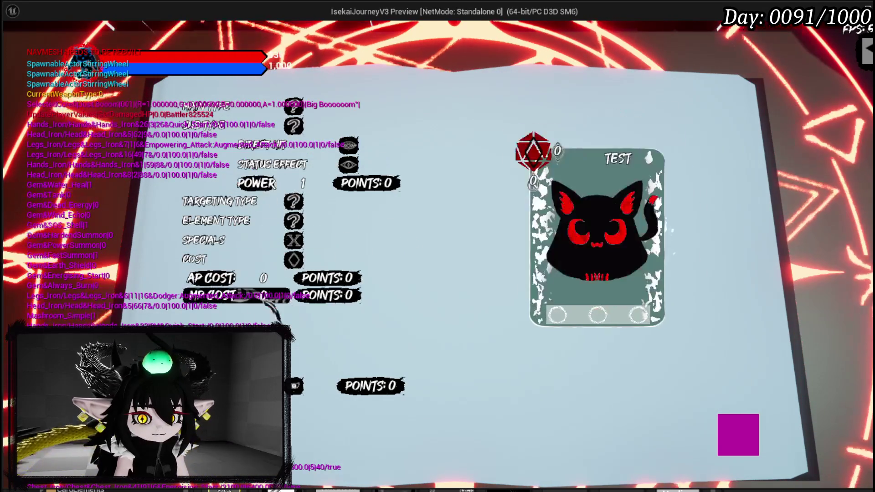
click(241, 246)
click(240, 205)
click(238, 207)
key(Escape)
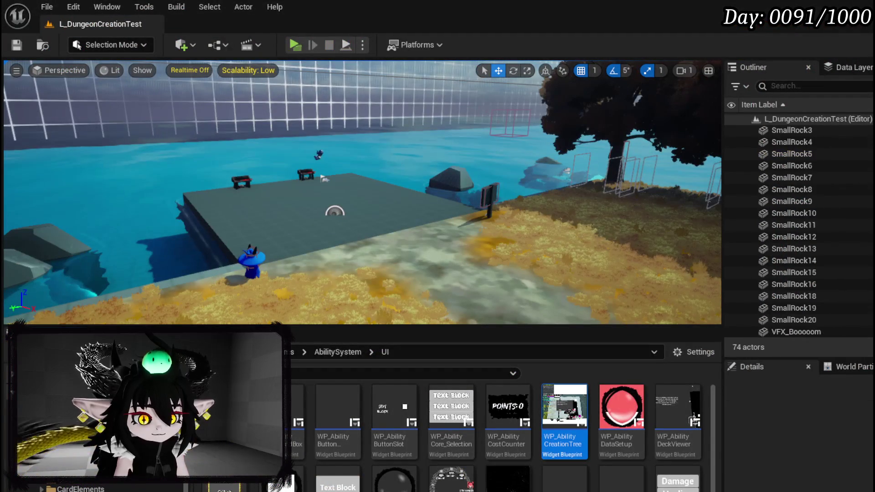
Back in WP_SkillTree_Ability, open the CollapseAllBoxes graph, then switch to Designer view.
key(alt+Tab)
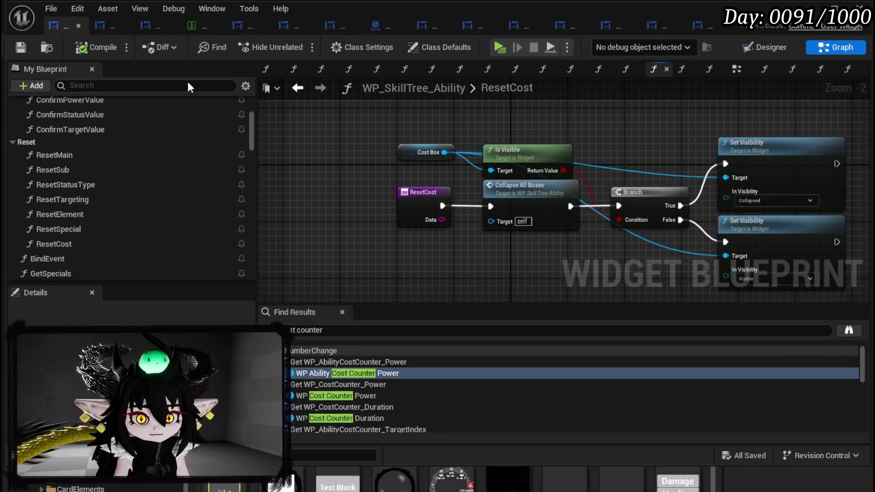
double_click(524, 202)
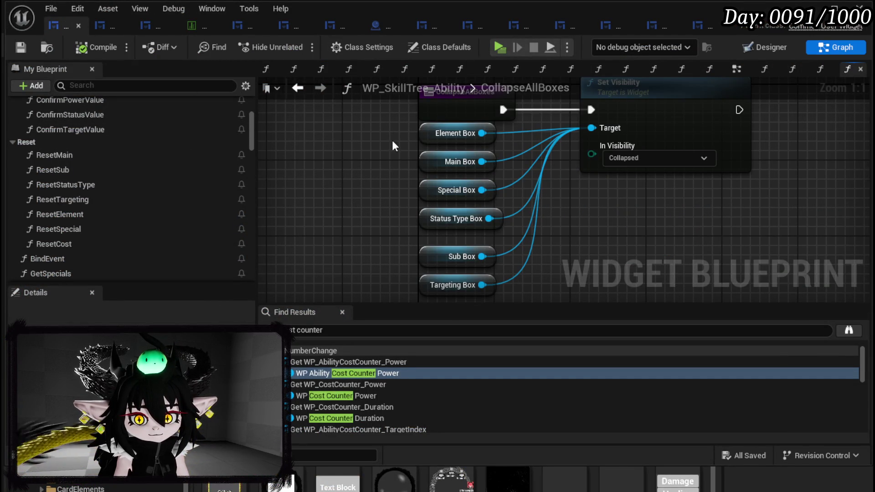
scroll(132, 121, down, 10)
scroll(132, 122, down, 10)
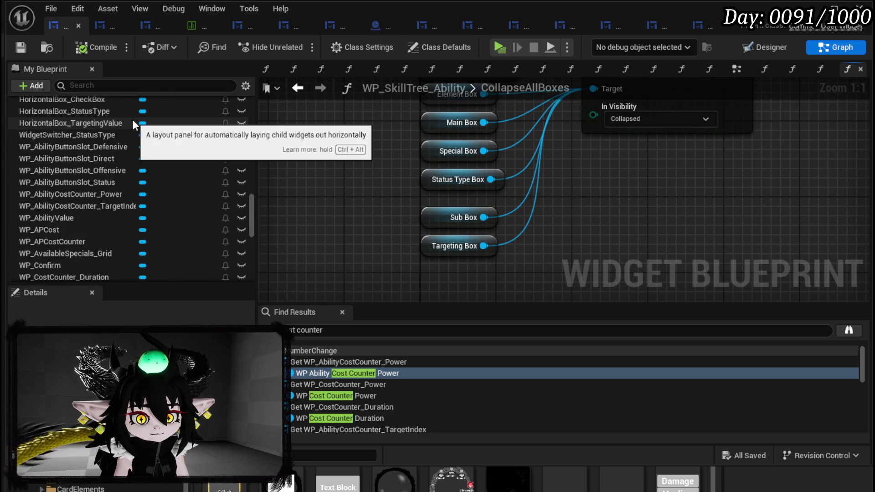
scroll(132, 119, down, 5)
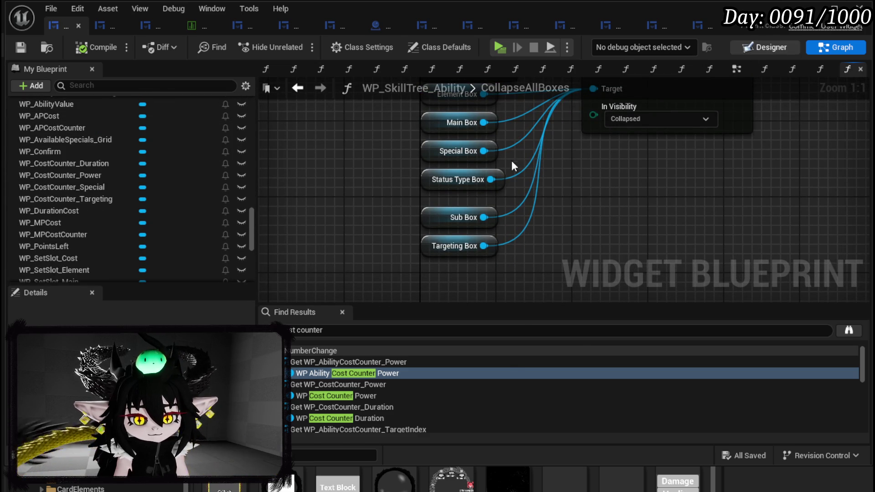
key(shift+F4)
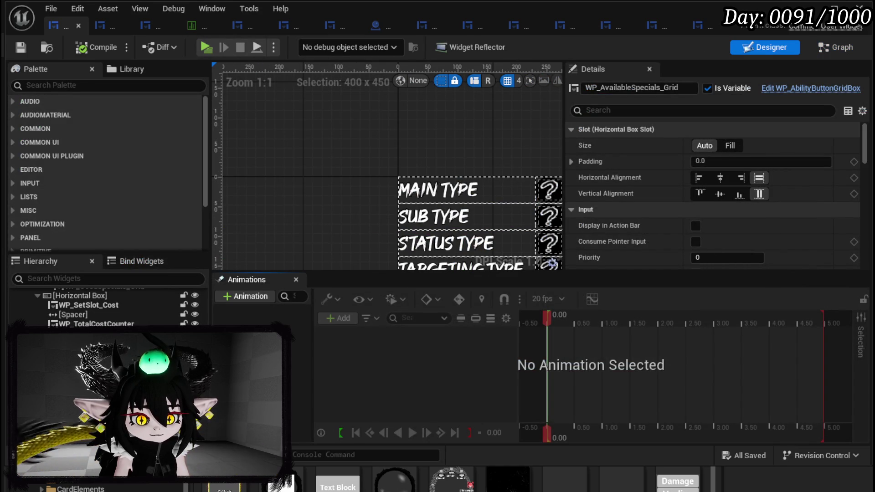
In the Designer, select the AP cost row, then its parent CostBox container.
click(68, 337)
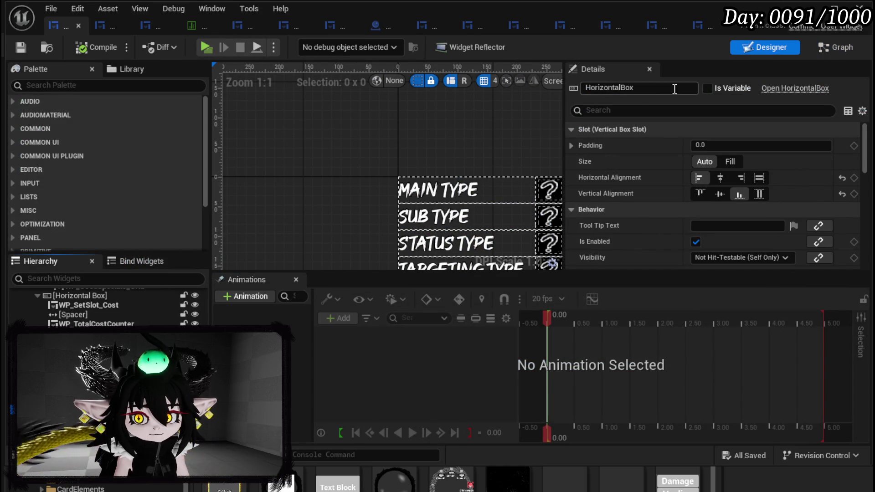
scroll(416, 149, down, 4)
mouse_move(416, 149)
mouse_down()
mouse_move(362, 187)
mouse_move(341, 132)
mouse_move(313, 95)
mouse_up()
scroll(314, 158, up, 3)
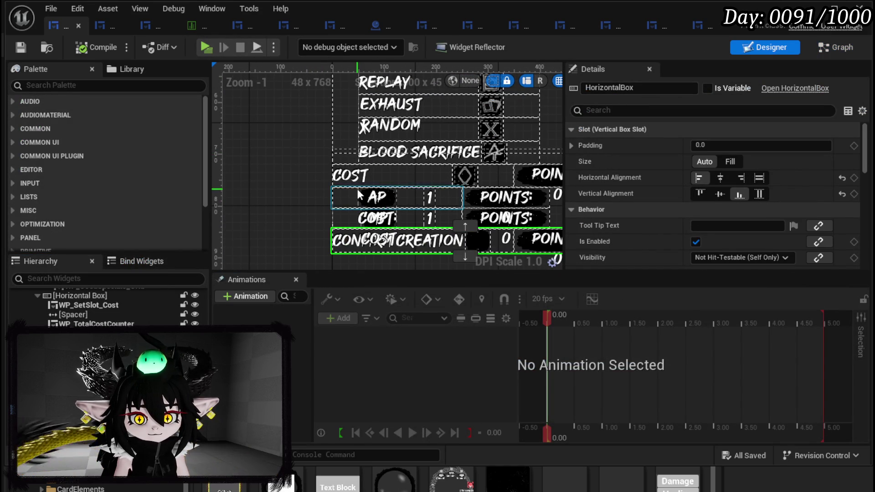
click(378, 197)
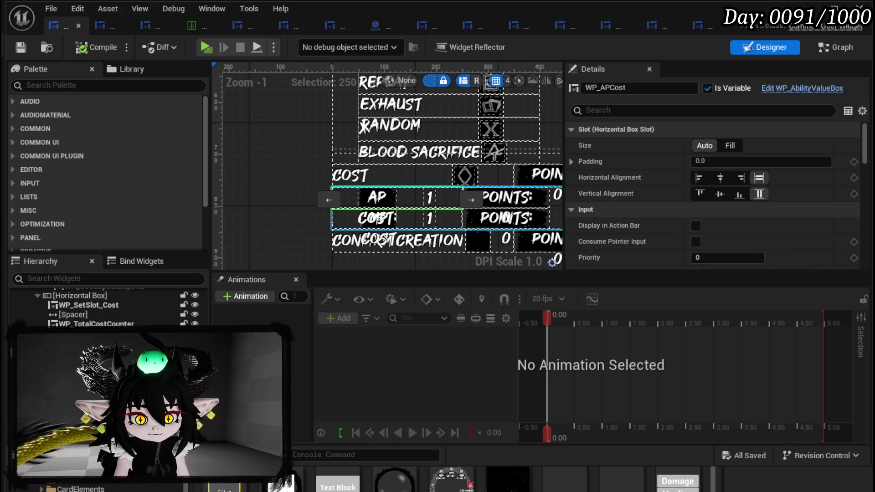
click(378, 197)
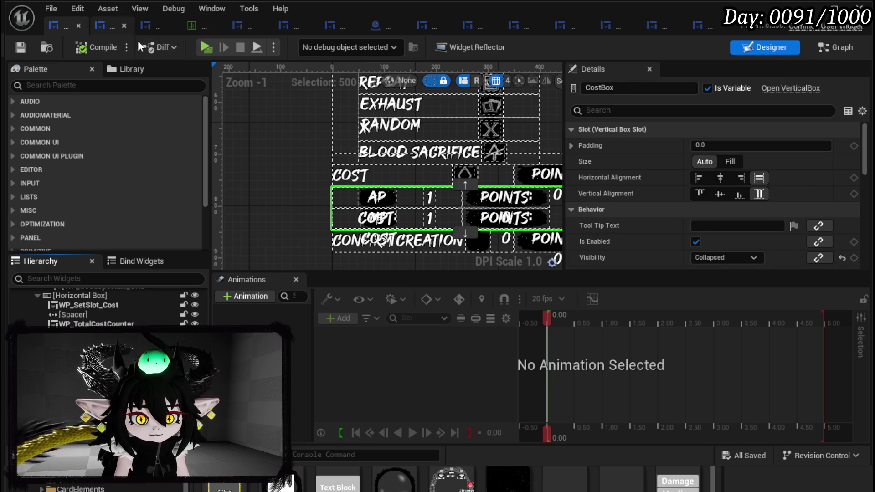
Add a CostBox getter in CollapseAllBoxes and wire it into Set Visibility's Target.
key(shift+F12)
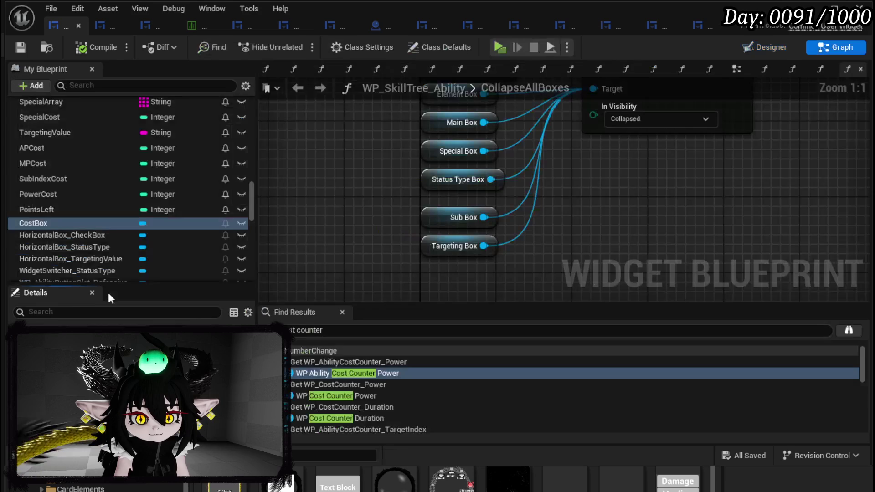
mouse_move(34, 224)
mouse_down()
mouse_move(80, 149)
mouse_move(45, 201)
mouse_move(430, 265)
mouse_up()
click(469, 294)
mouse_move(484, 274)
mouse_down()
mouse_move(626, 139)
mouse_move(608, 101)
mouse_move(593, 150)
mouse_up()
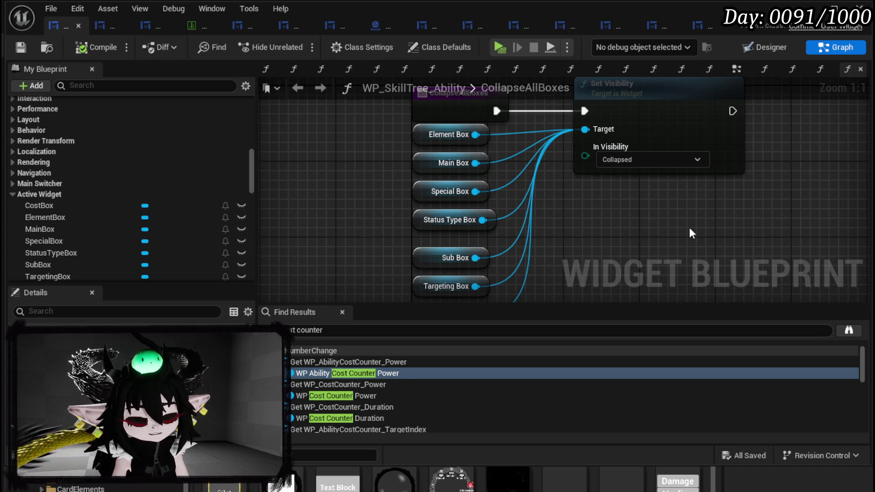
scroll(126, 184, up, 10)
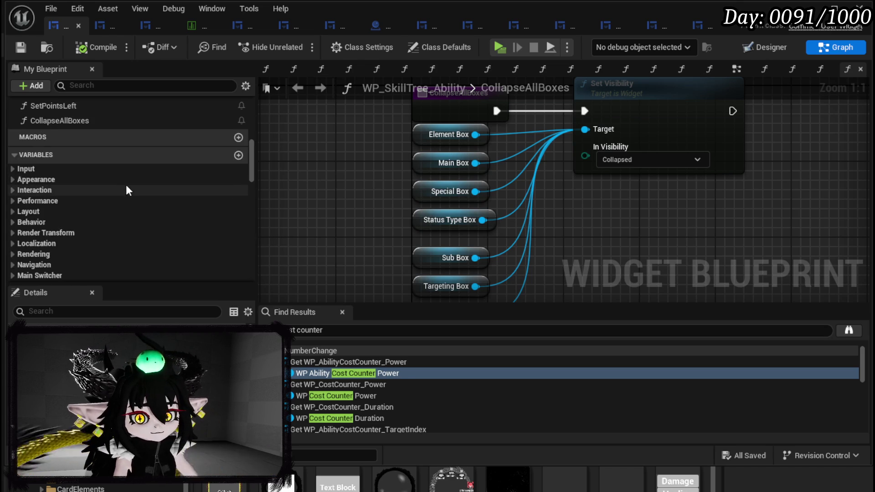
scroll(126, 178, up, 5)
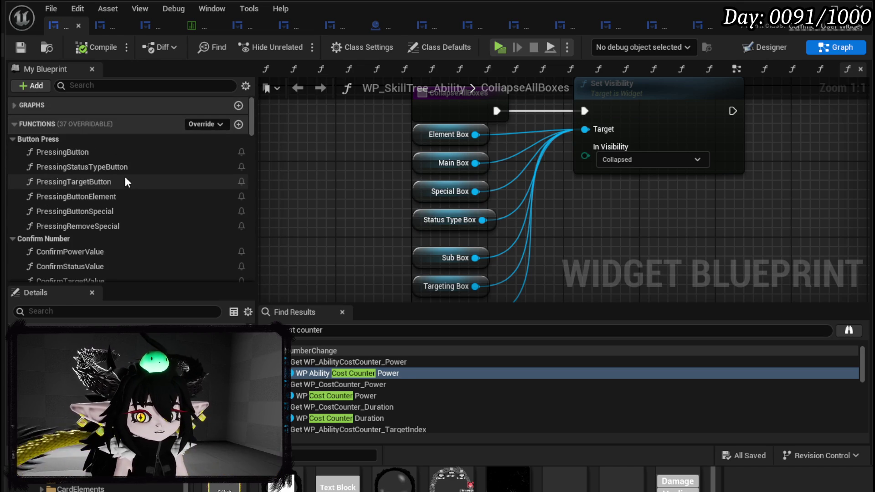
scroll(90, 136, down, 10)
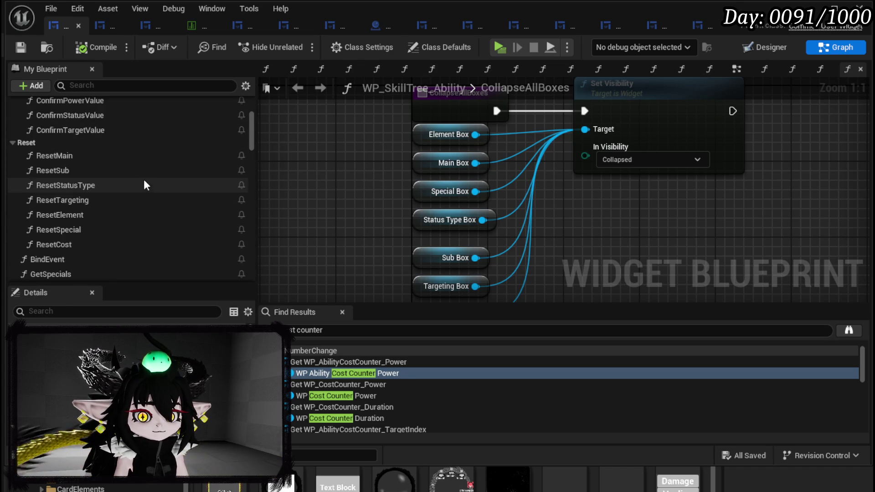
scroll(109, 193, down, 5)
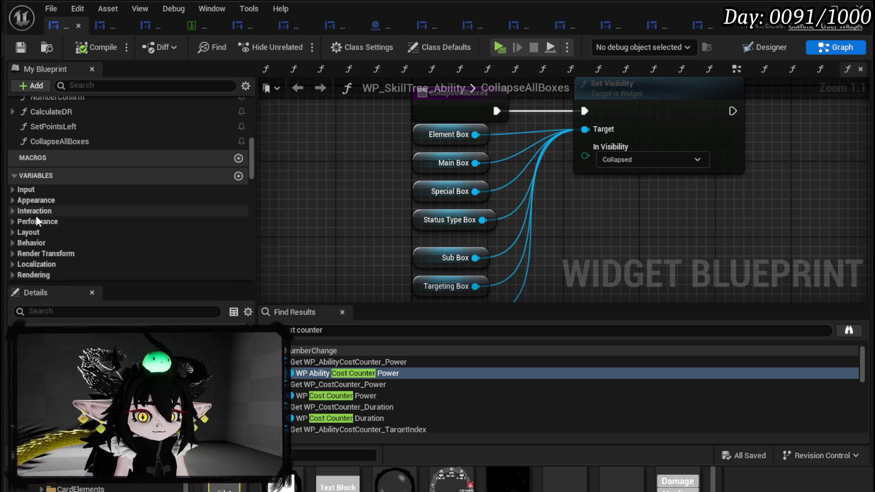
scroll(53, 187, down, 3)
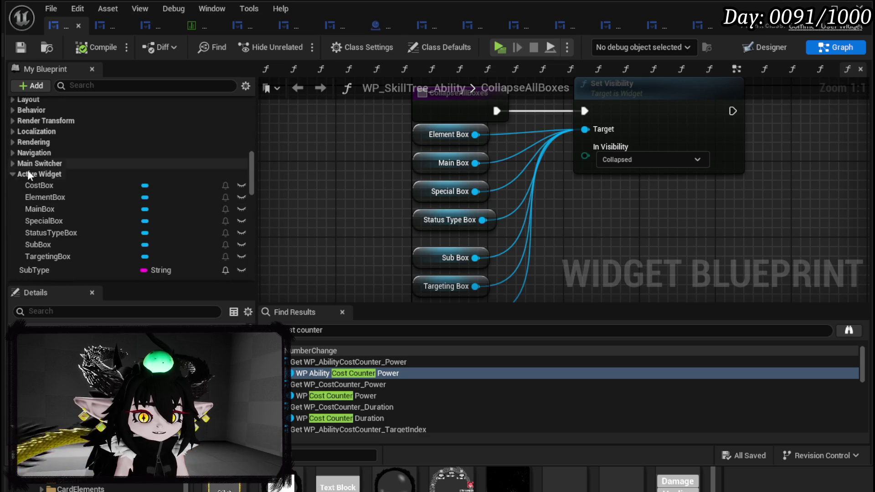
scroll(69, 192, down, 4)
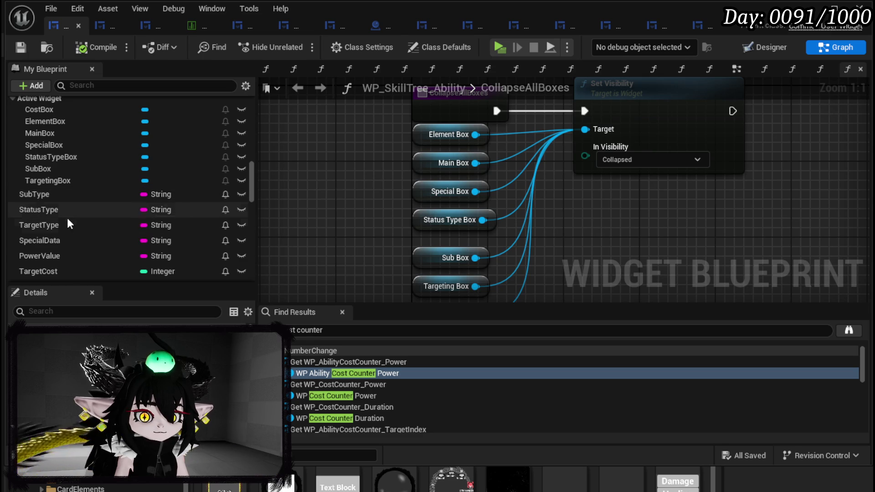
scroll(63, 236, down, 2)
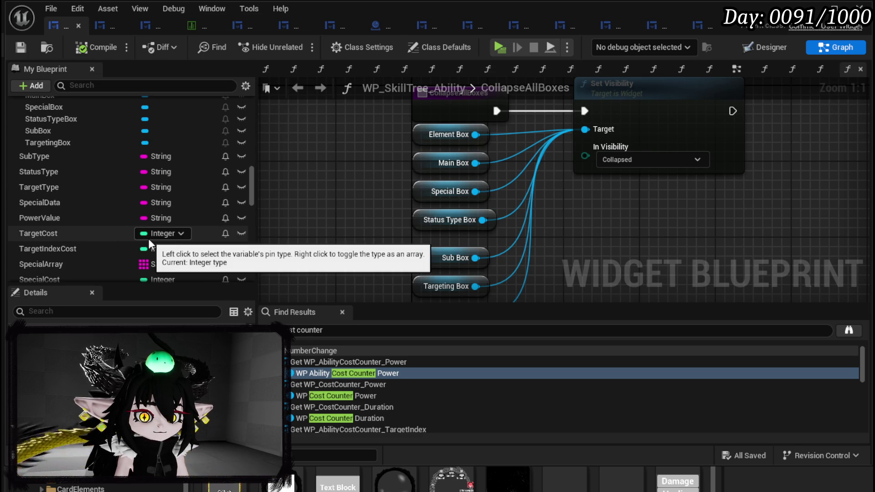
scroll(69, 157, up, 2)
scroll(69, 158, up, 5)
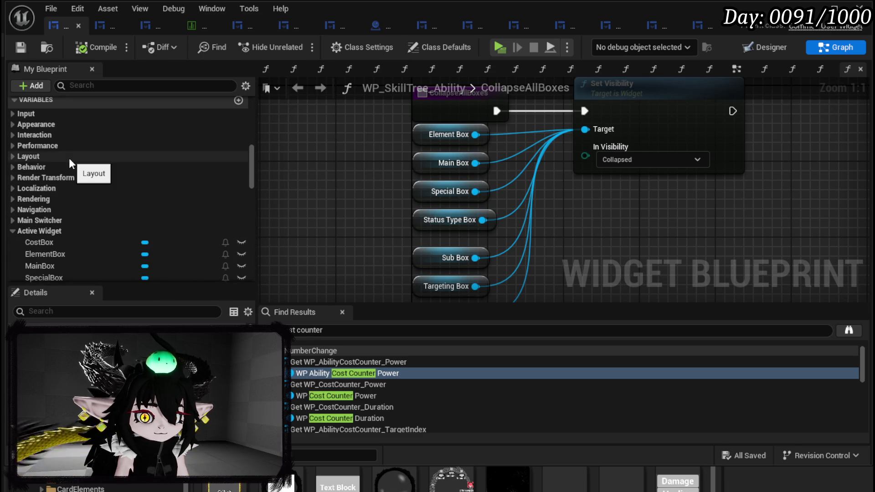
scroll(69, 157, down, 10)
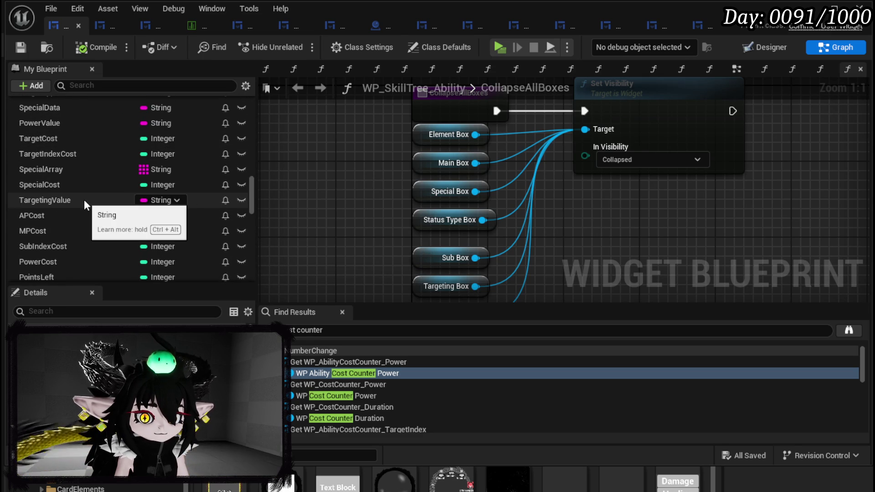
scroll(84, 200, down, 5)
scroll(101, 200, up, 8)
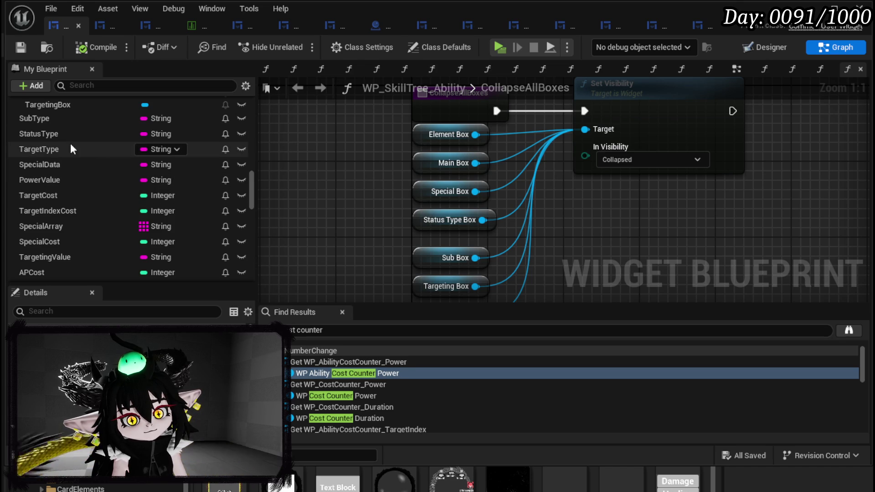
Open the PressingButton function graph from the My Blueprint list.
click(43, 117)
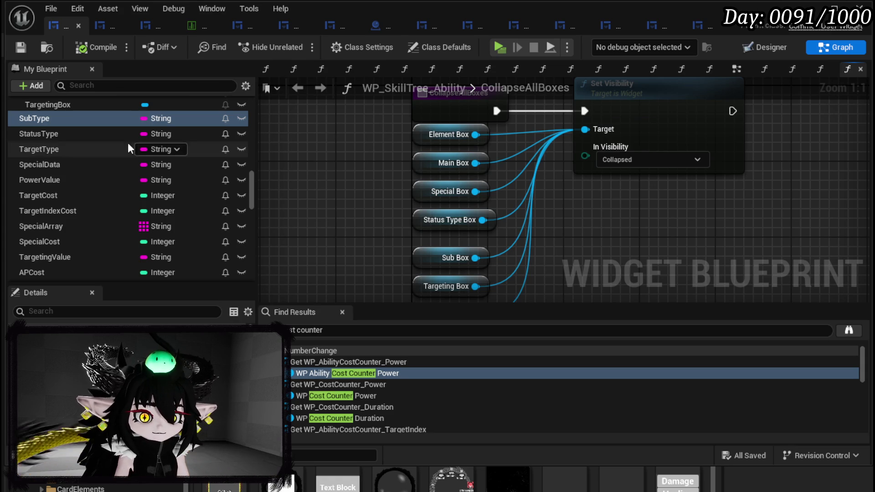
scroll(132, 190, up, 10)
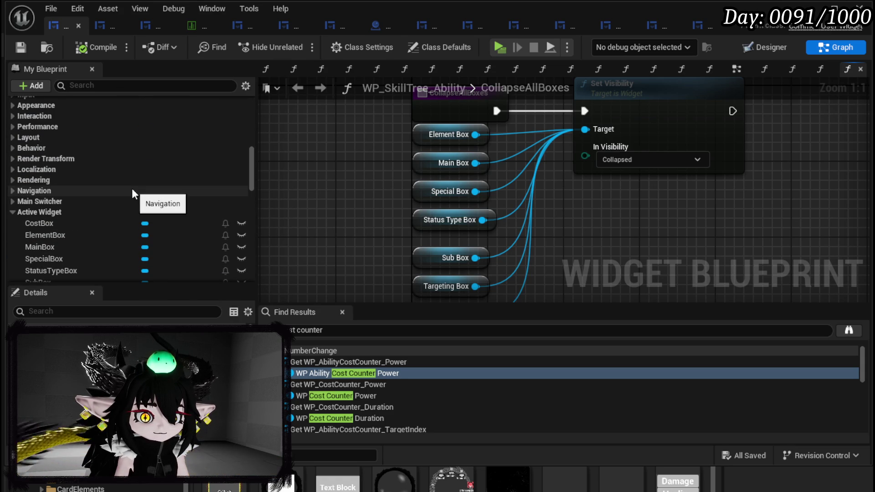
scroll(131, 191, up, 15)
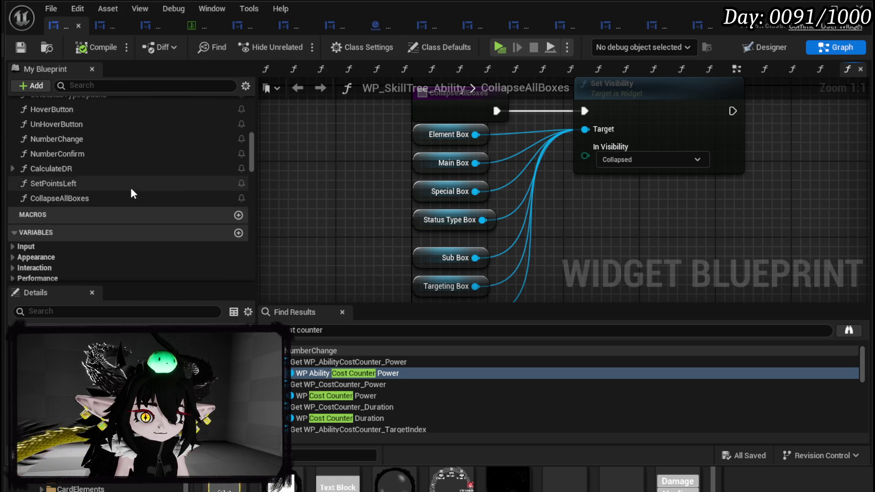
scroll(84, 145, up, 5)
double_click(69, 134)
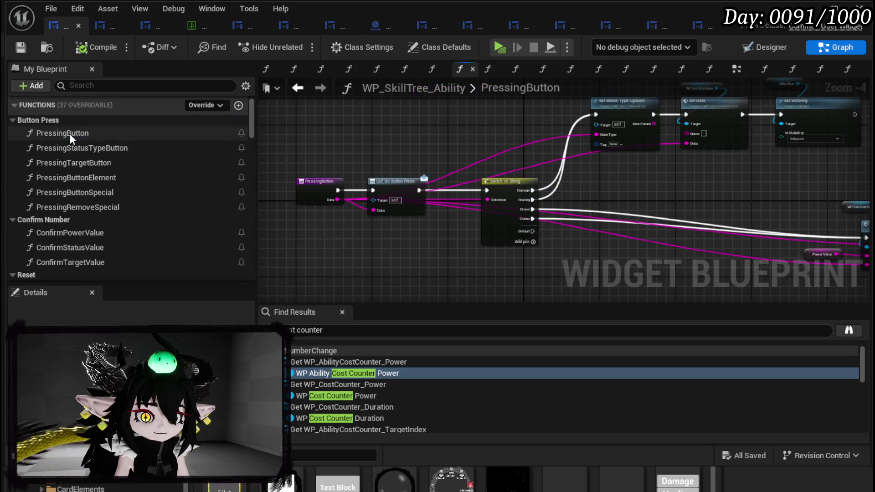
mouse_move(611, 140)
mouse_down()
mouse_move(346, 155)
mouse_move(314, 119)
mouse_up()
scroll(526, 171, up, 3)
drag(526, 171, 694, 185)
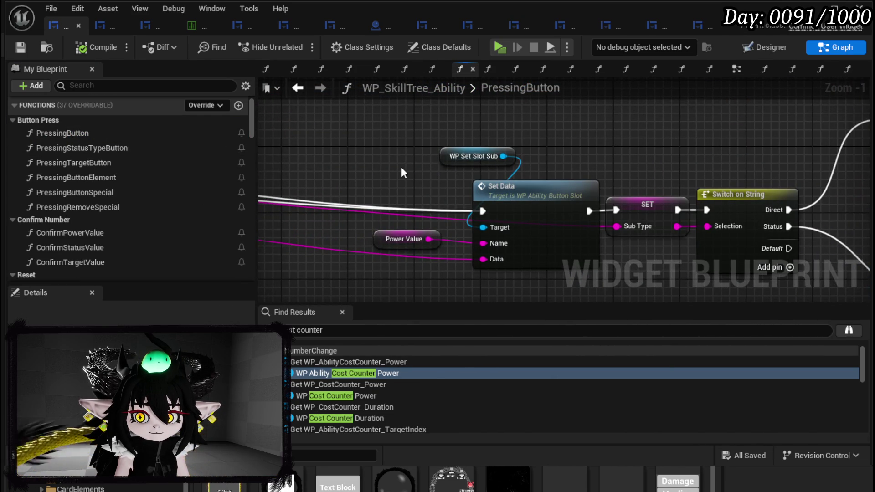
scroll(401, 169, down, 3)
mouse_move(401, 169)
mouse_down()
mouse_move(277, 168)
mouse_move(652, 234)
mouse_up()
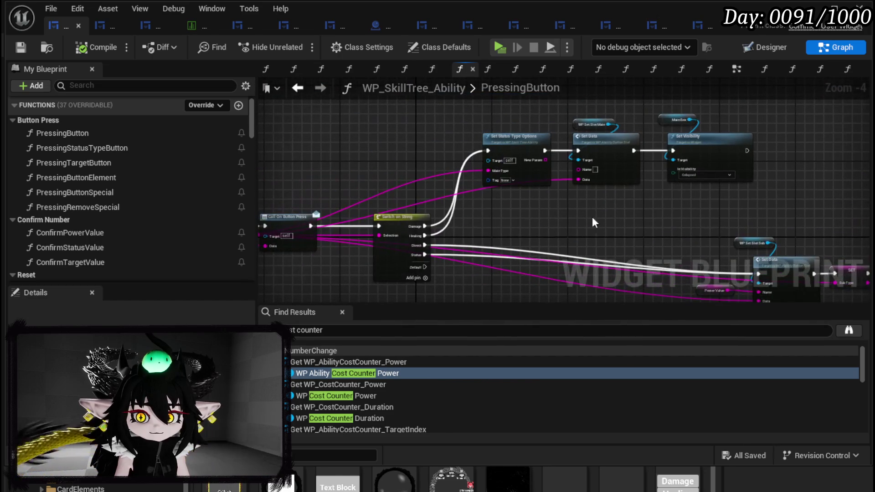
drag(460, 195, 820, 88)
scroll(496, 187, up, 3)
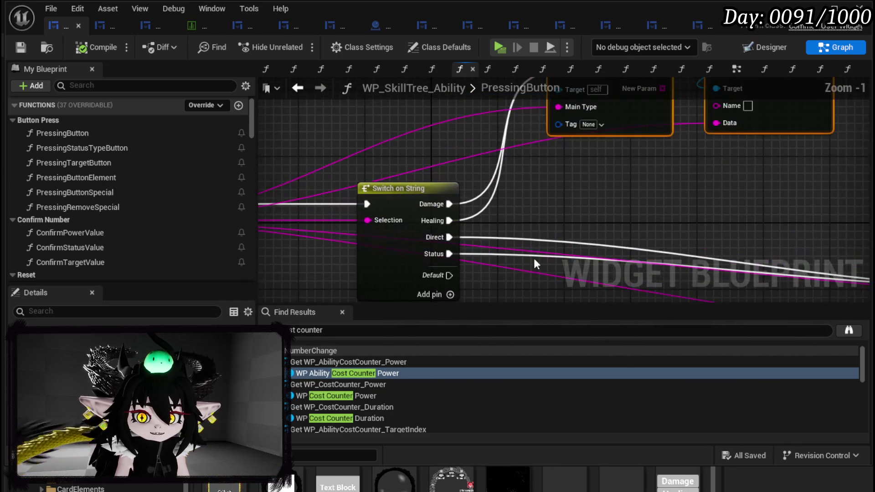
drag(534, 258, 383, 184)
scroll(508, 147, down, 2)
drag(507, 148, 432, 186)
scroll(503, 281, up, 2)
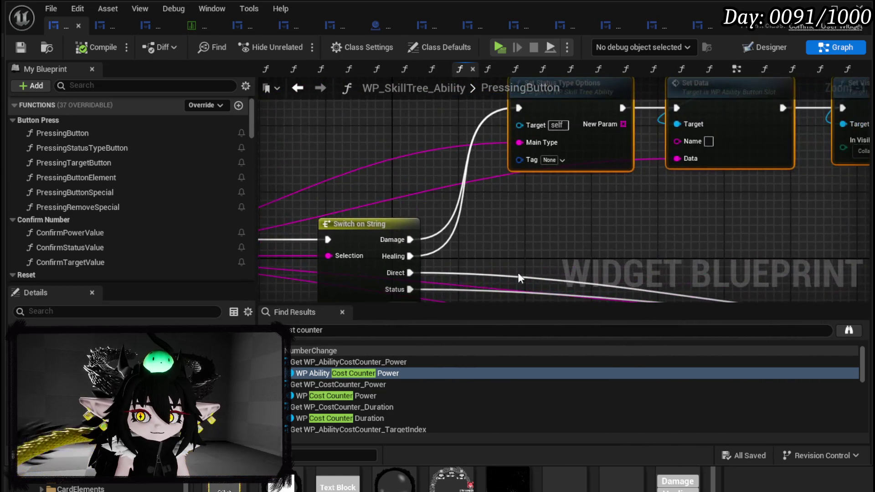
drag(559, 256, 260, 172)
scroll(259, 172, down, 3)
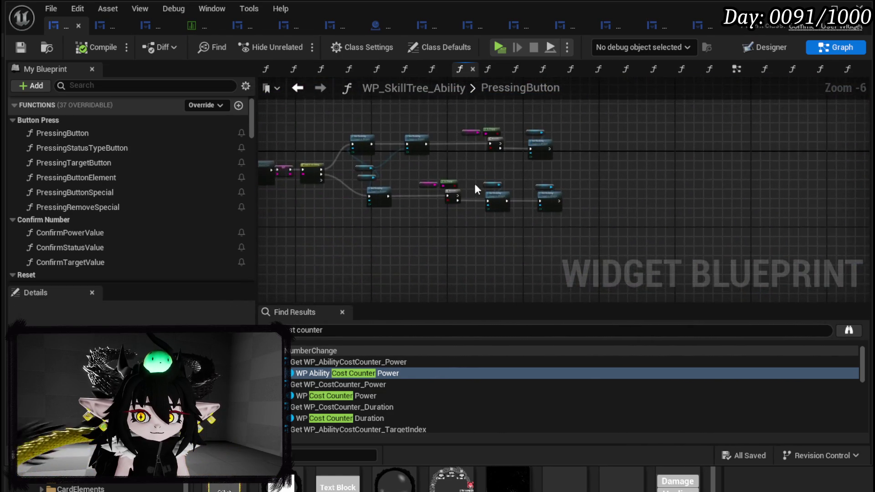
scroll(375, 182, up, 3)
mouse_move(375, 182)
mouse_down()
mouse_move(513, 188)
mouse_move(575, 205)
mouse_up()
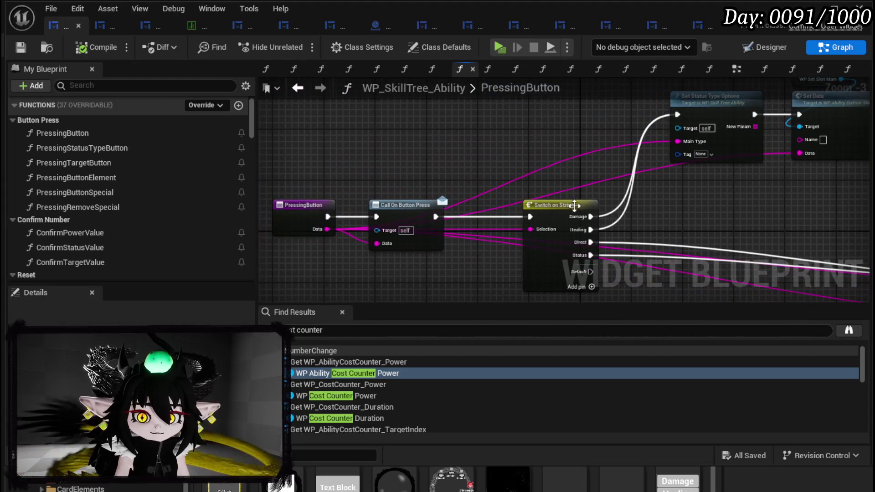
Promote PressingButton's Data pin to a MainType variable, set it from the Healing branch, and save.
right_click(324, 228)
click(383, 333)
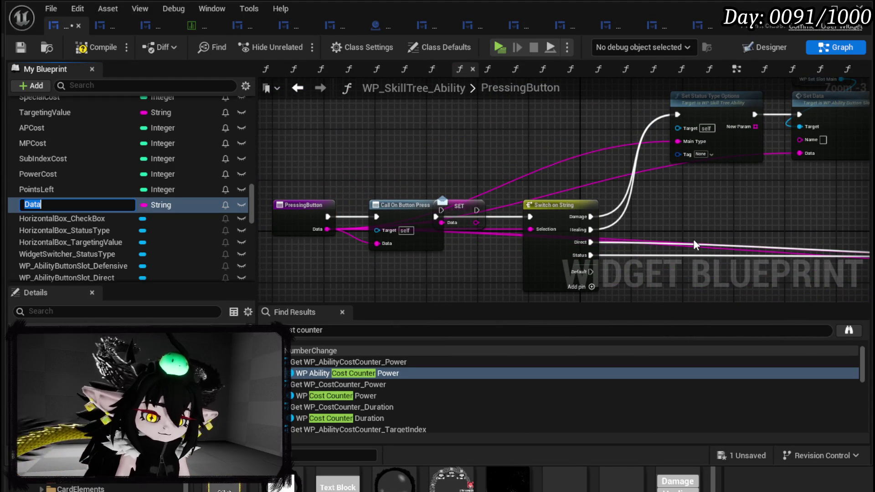
text(MainType)
key(Return)
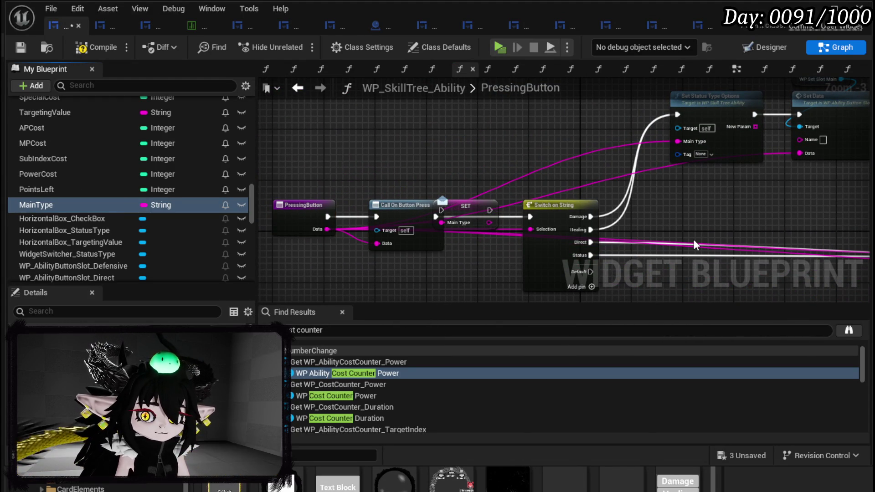
mouse_move(470, 211)
mouse_down()
mouse_move(625, 113)
mouse_move(675, 114)
mouse_up()
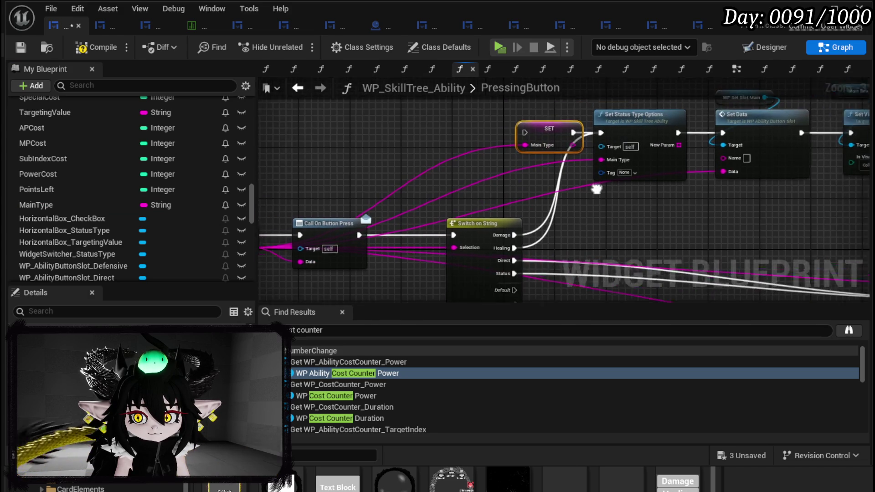
mouse_move(616, 196)
mouse_down()
mouse_move(549, 196)
mouse_move(616, 159)
mouse_move(664, 105)
mouse_up()
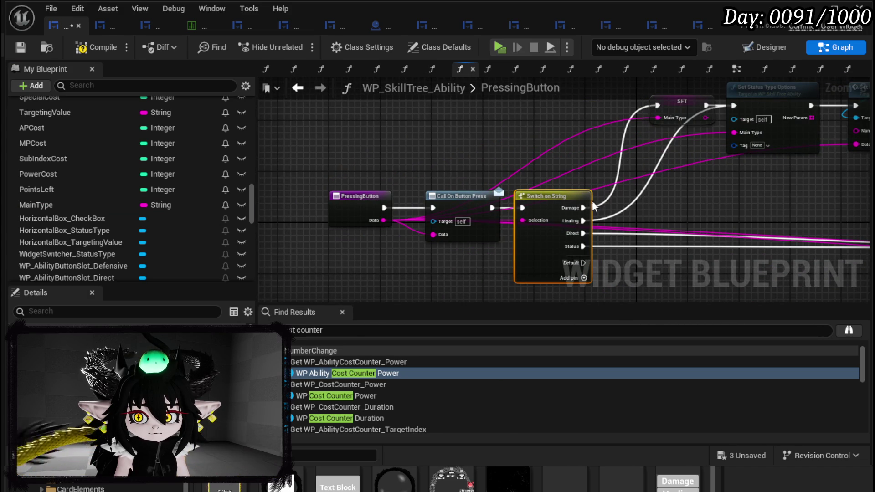
mouse_move(583, 220)
mouse_down()
mouse_move(658, 106)
mouse_move(284, 123)
mouse_up()
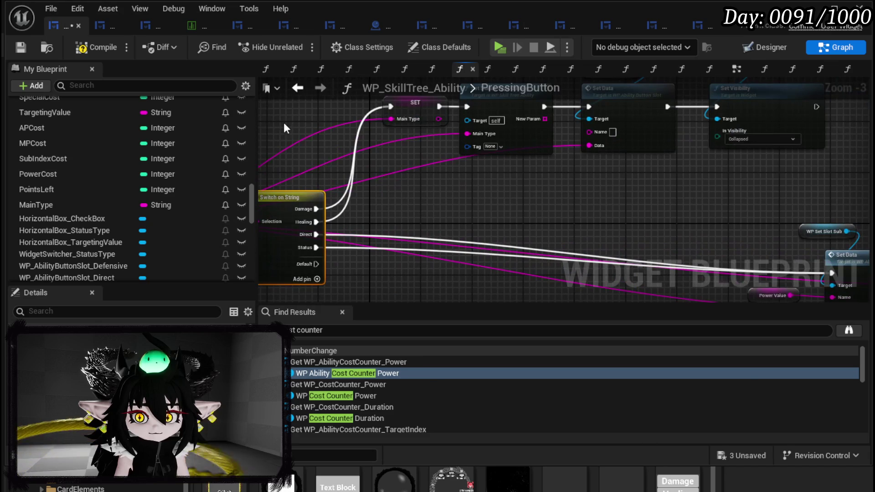
click(20, 46)
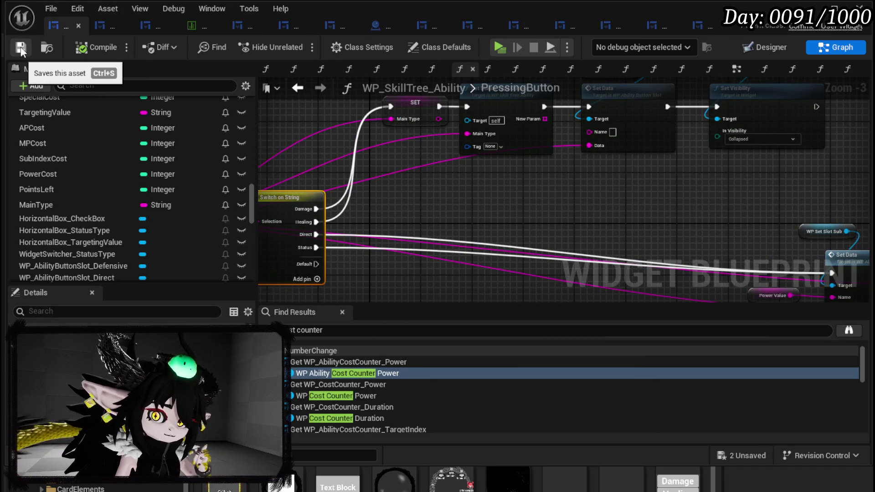
Bring the Is Empty, Branch and Set Visibility nodes into view and select MainType.
mouse_move(529, 203)
mouse_down()
mouse_move(709, 215)
mouse_move(258, 108)
mouse_up()
mouse_move(619, 156)
mouse_down()
mouse_move(597, 152)
mouse_move(453, 191)
mouse_move(430, 224)
mouse_move(749, 206)
mouse_move(635, 222)
mouse_up()
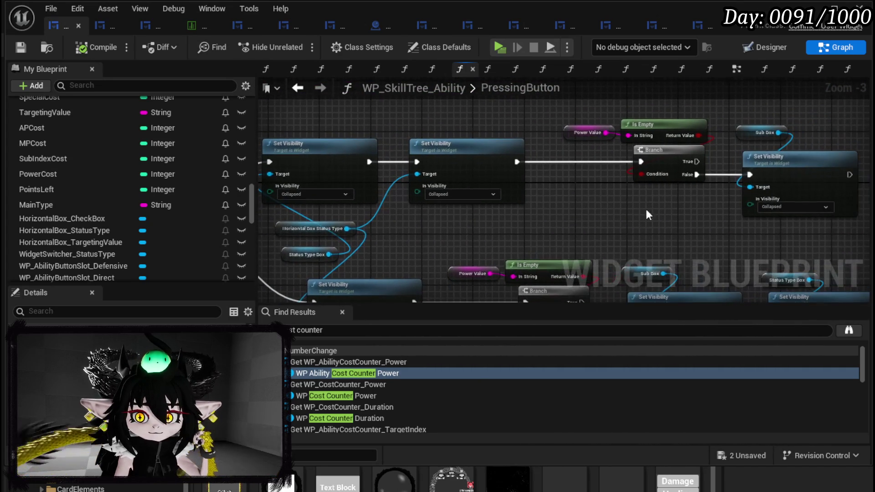
scroll(48, 202, up, 2)
scroll(55, 181, up, 1)
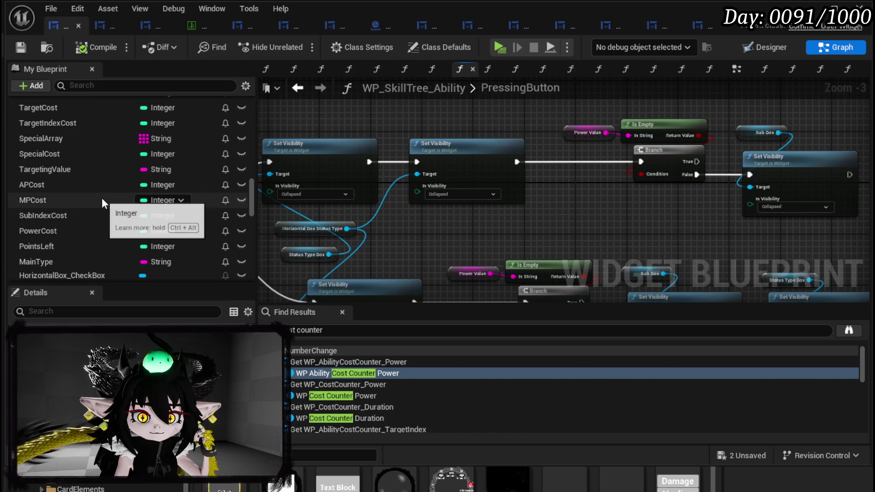
scroll(81, 253, up, 2)
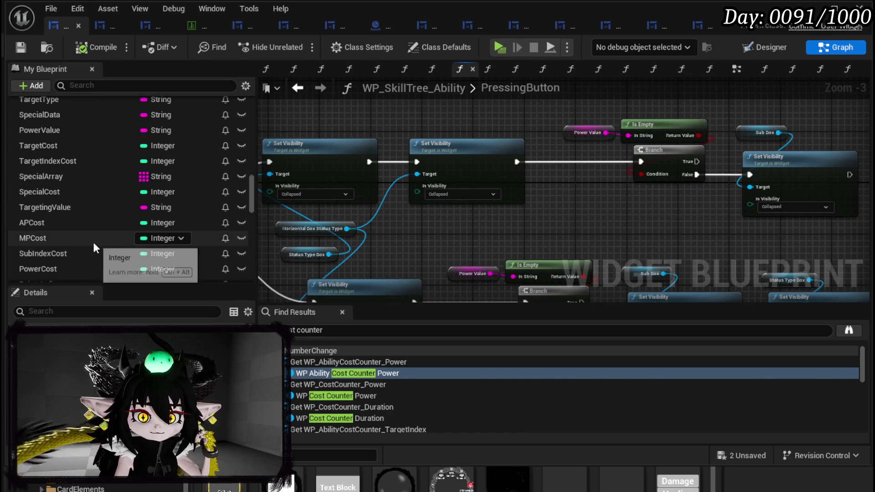
scroll(92, 240, down, 4)
click(86, 224)
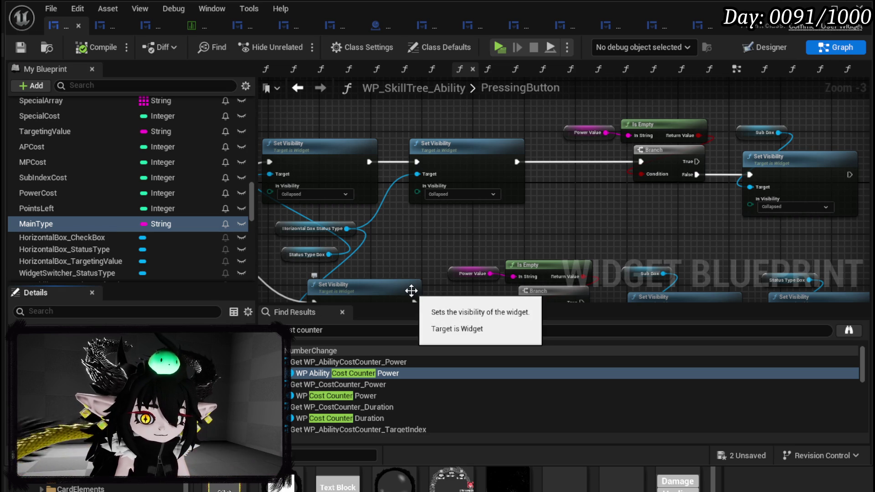
File MainType, SubType and StatusType under a new Ability Data category.
key(Return)
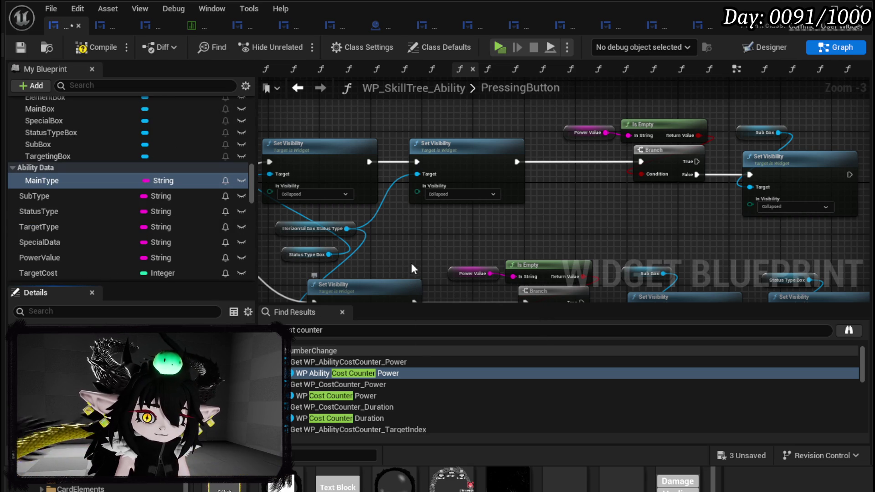
mouse_move(82, 197)
mouse_down()
mouse_move(50, 195)
mouse_move(33, 170)
mouse_up()
drag(43, 209, 40, 167)
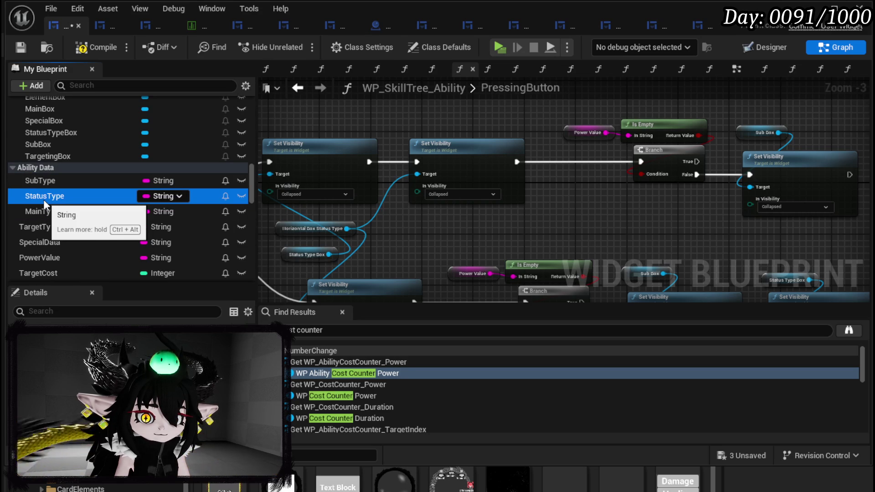
Add a SET StatusType node with value 'Empty' wired before the Branch, then save.
mouse_move(43, 197)
mouse_down()
mouse_move(485, 136)
mouse_move(435, 123)
mouse_move(480, 131)
mouse_up()
click(456, 129)
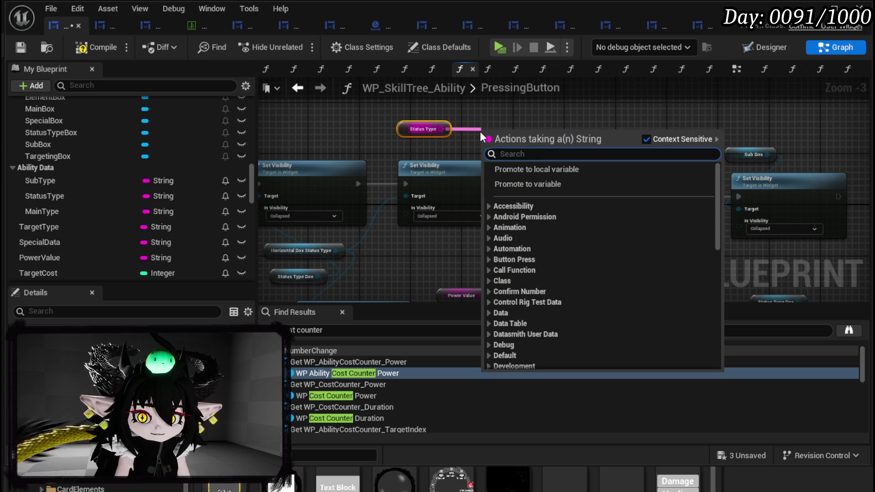
click(425, 129)
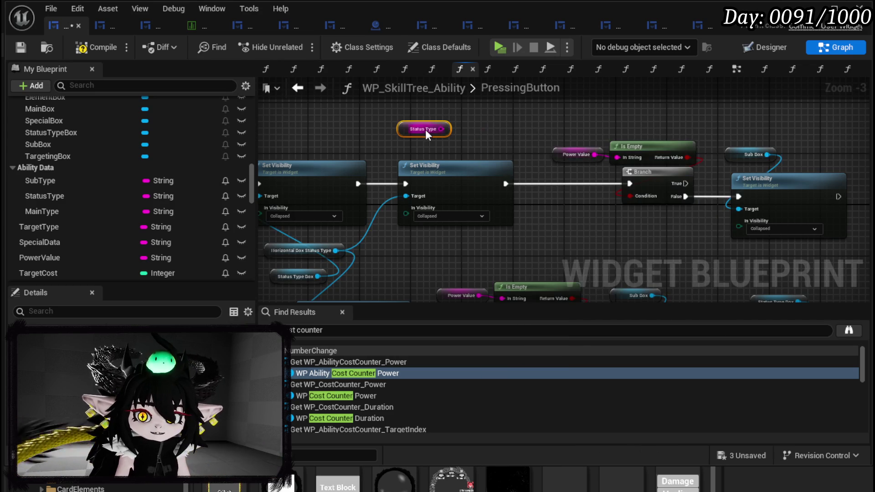
key(Delete)
drag(38, 201, 335, 117)
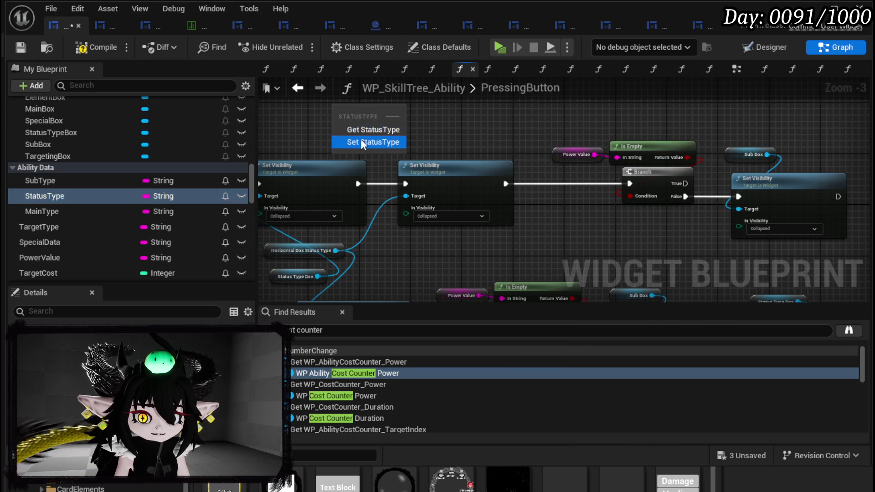
click(365, 141)
click(374, 126)
text(E)
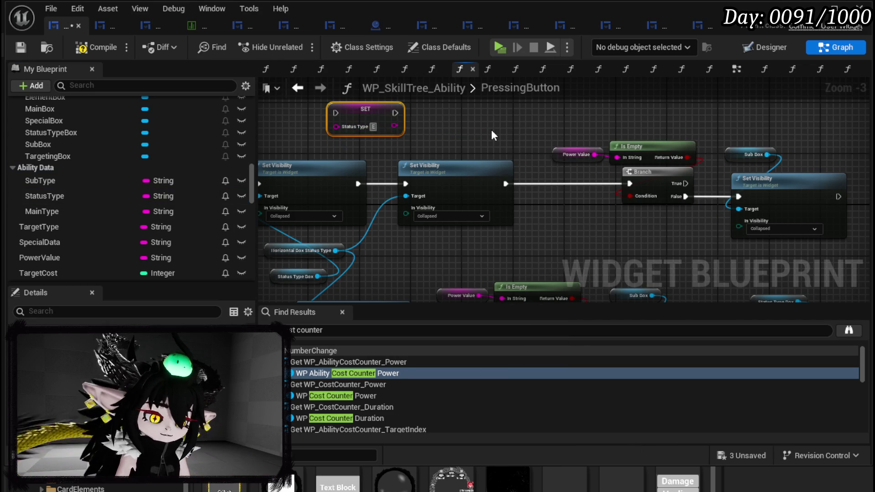
text(mpty)
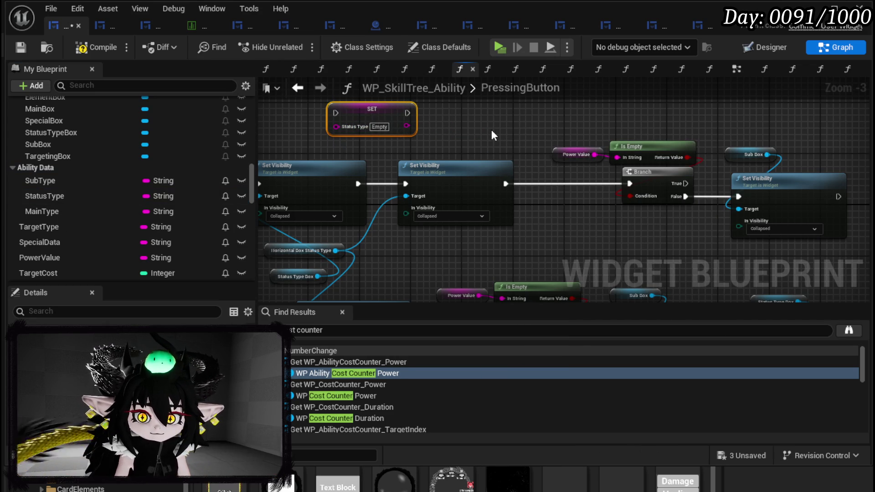
mouse_move(411, 127)
mouse_down()
mouse_move(564, 182)
mouse_move(534, 187)
mouse_up()
drag(606, 184, 630, 183)
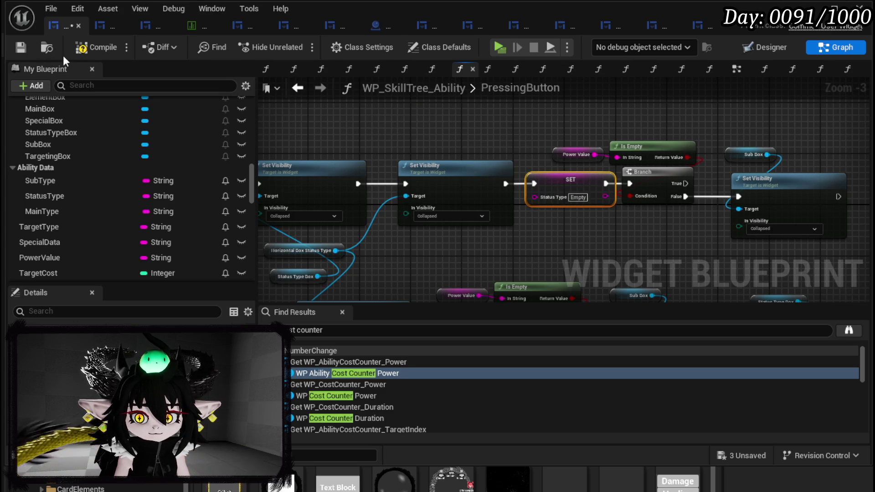
click(21, 48)
Move TargetType, SpecialData and PowerValue into the Ability Data category.
mouse_move(45, 226)
mouse_down()
mouse_move(42, 157)
mouse_move(37, 166)
mouse_move(94, 216)
mouse_up()
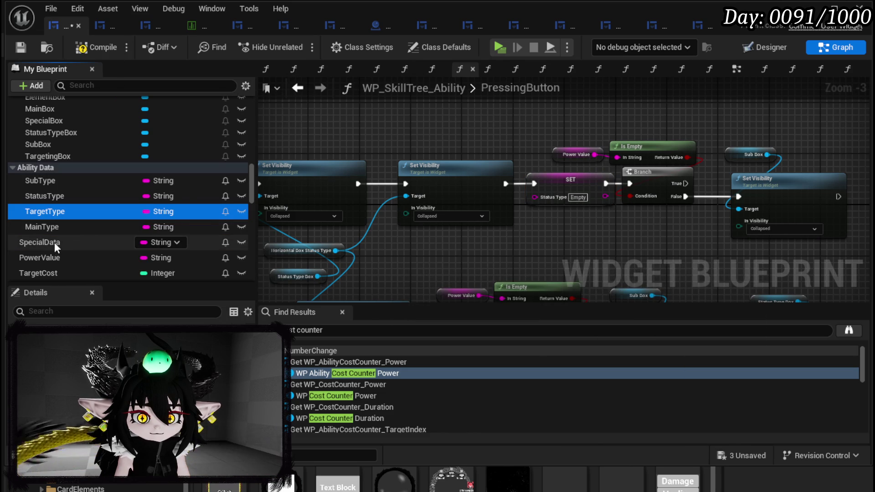
mouse_move(47, 244)
mouse_down()
mouse_move(56, 171)
mouse_move(48, 167)
mouse_move(116, 202)
mouse_up()
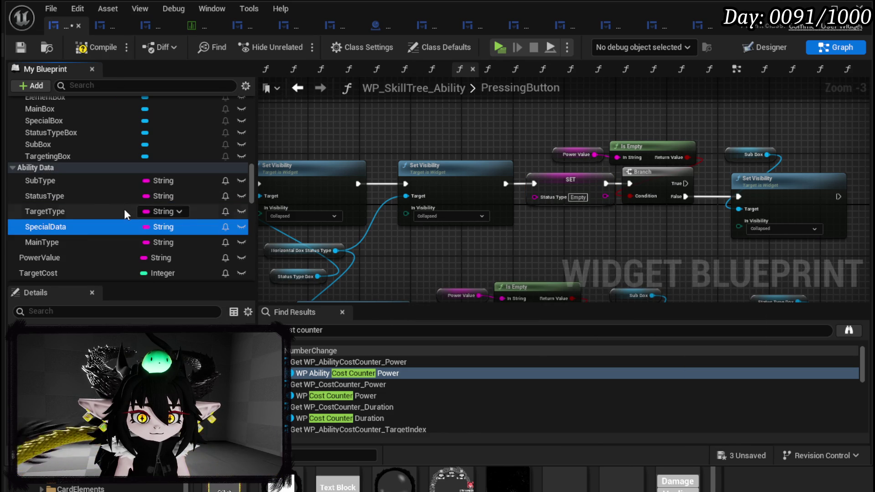
mouse_move(41, 258)
mouse_down()
mouse_move(55, 241)
mouse_move(47, 170)
mouse_move(87, 241)
mouse_up()
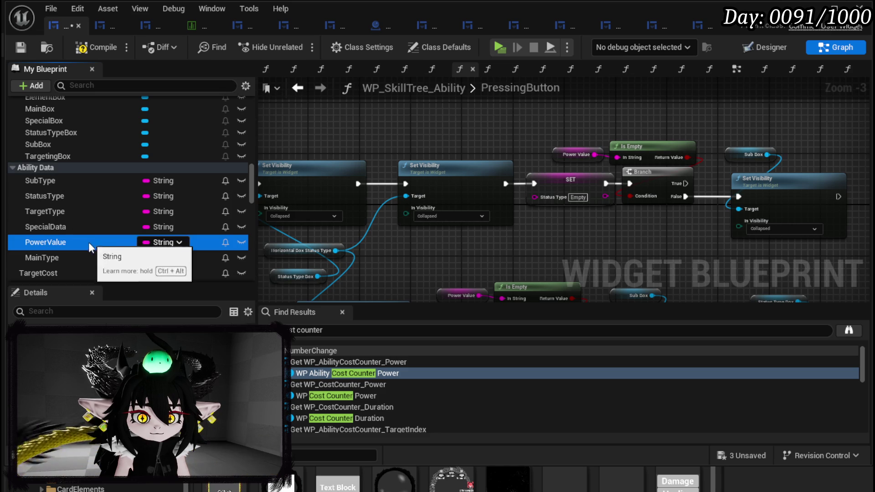
scroll(87, 242, down, 2)
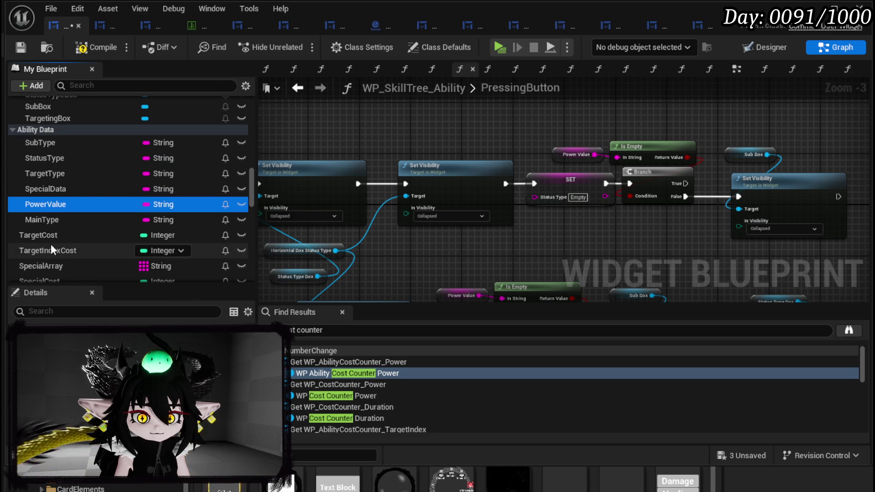
scroll(147, 255, down, 1)
scroll(147, 255, down, 1)
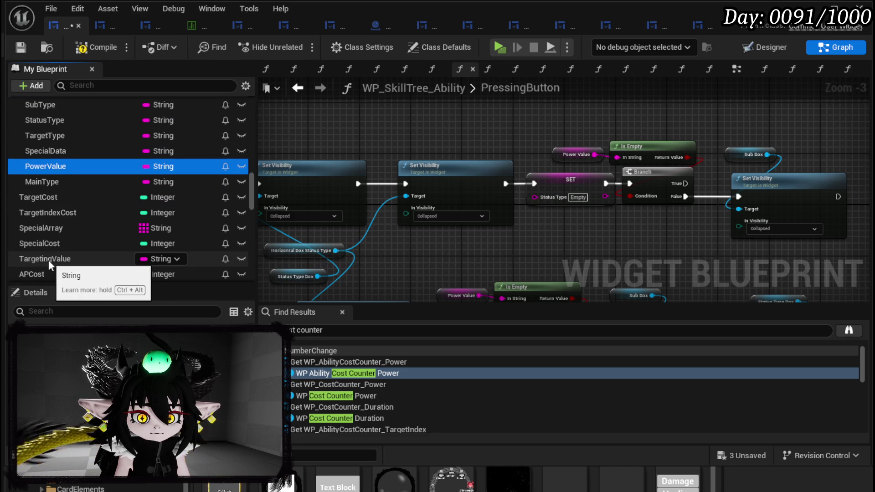
Move TargetingValue and SpecialArray into Ability Data and save the blueprint.
mouse_move(48, 260)
mouse_down()
mouse_move(81, 187)
mouse_move(41, 148)
mouse_up()
scroll(103, 189, down, 2)
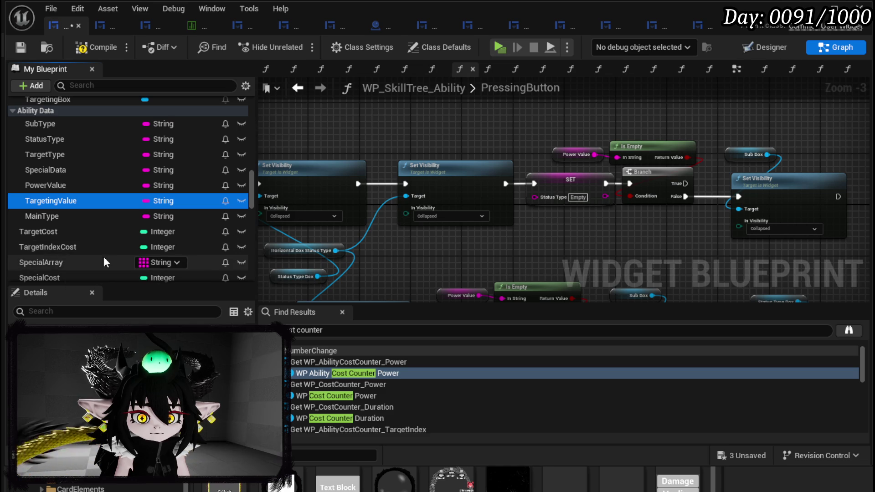
scroll(103, 256, down, 1)
mouse_move(65, 242)
mouse_down()
mouse_move(107, 211)
mouse_move(39, 148)
mouse_up()
scroll(113, 193, down, 20)
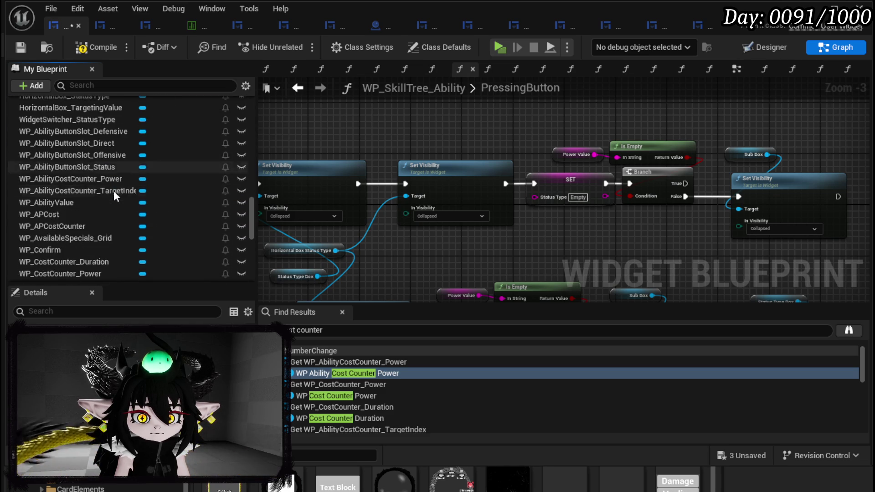
scroll(113, 190, up, 15)
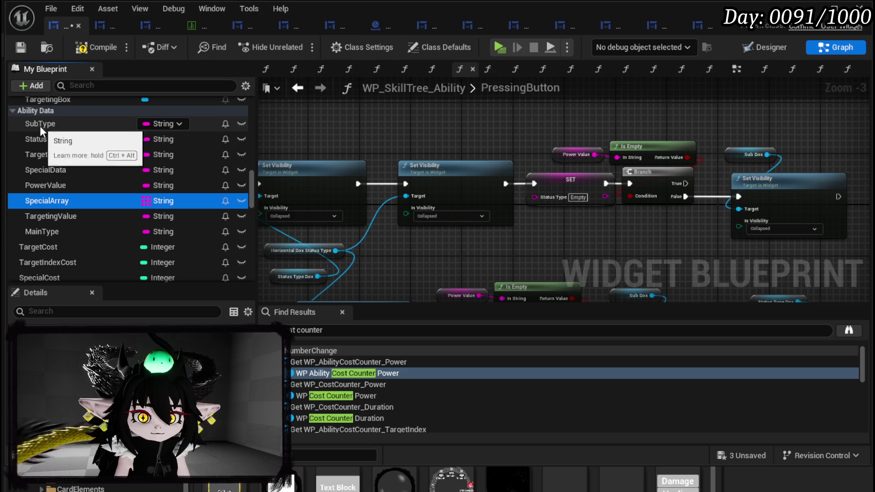
key(ctrl+s)
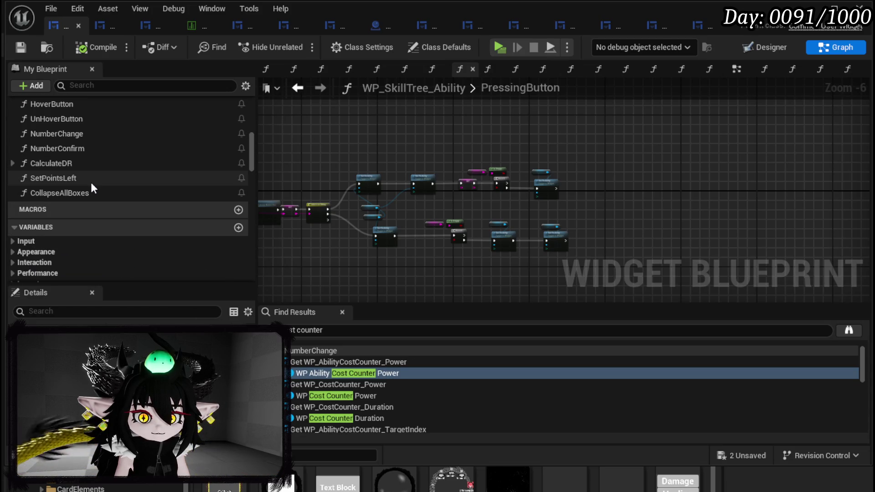
In the EventGraph, select the Points Left >= 0 condition nodes for collapsing into a function.
click(731, 70)
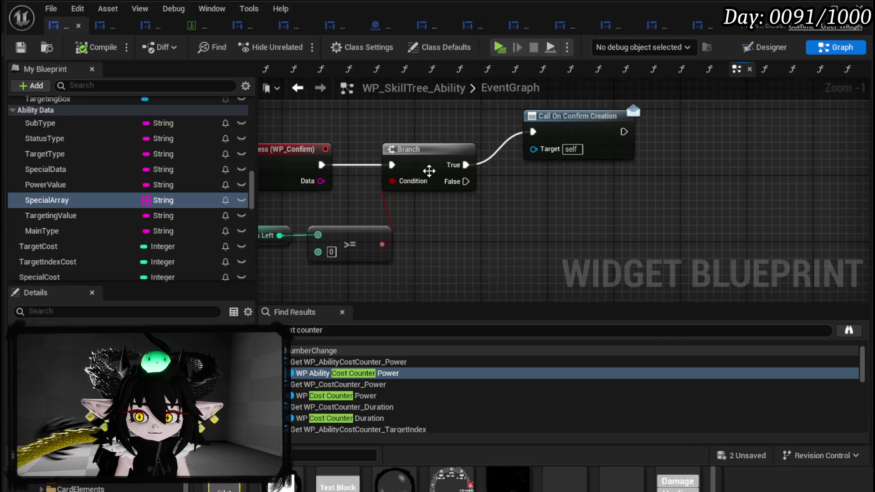
scroll(541, 166, down, 2)
scroll(541, 166, up, 4)
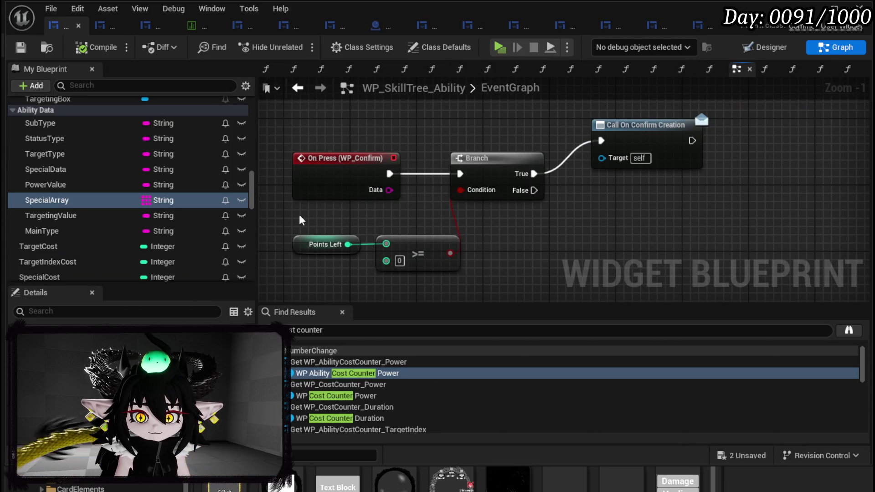
drag(303, 221, 546, 262)
mouse_move(337, 168)
mouse_down()
mouse_move(453, 155)
mouse_move(278, 156)
mouse_up()
drag(456, 246, 618, 155)
right_click(618, 154)
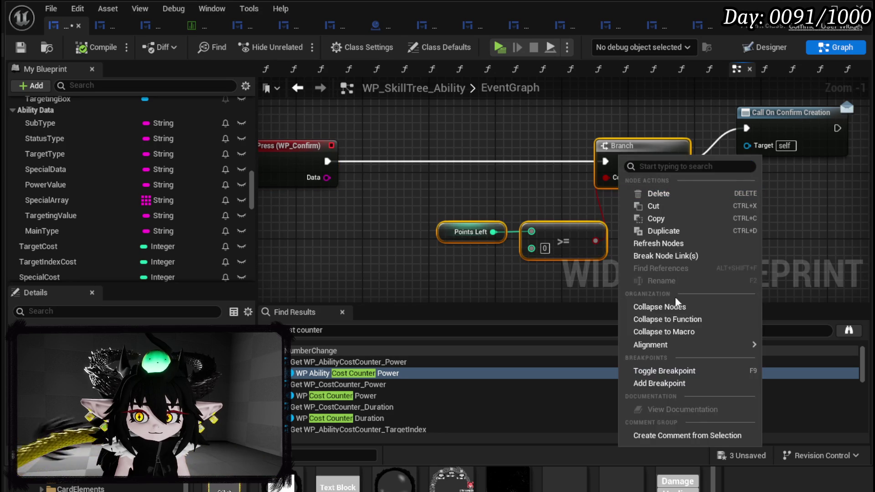
click(412, 261)
drag(413, 261, 370, 230)
drag(517, 210, 528, 201)
right_click(528, 200)
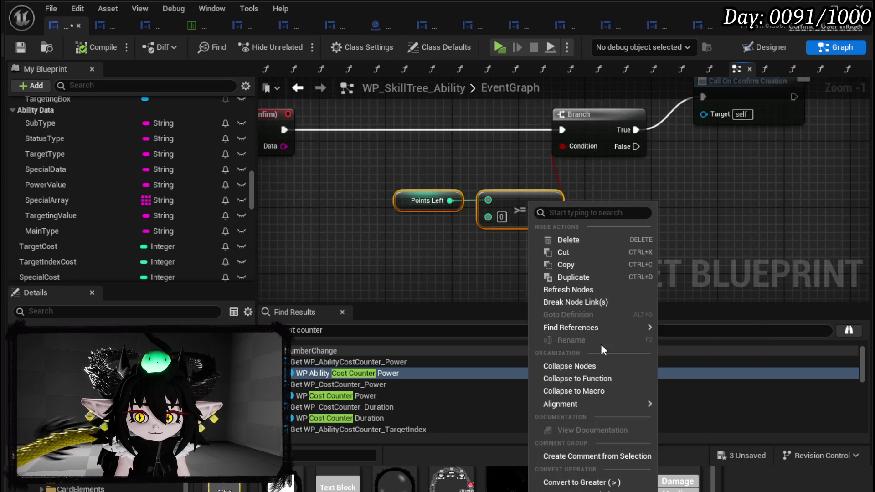
key(Escape)
text(ConfirmationCheck)
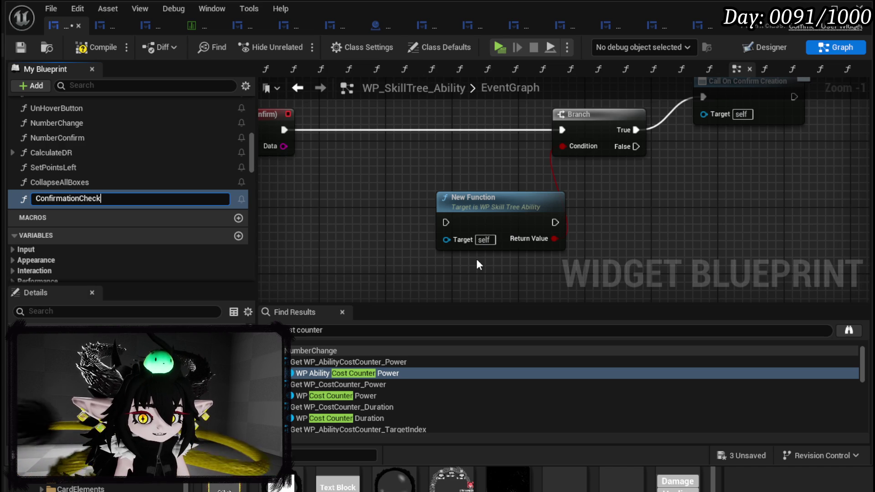
Name the new function ConfirmationCheck, open its graph, and move the Points Left comparison aside.
key(Return)
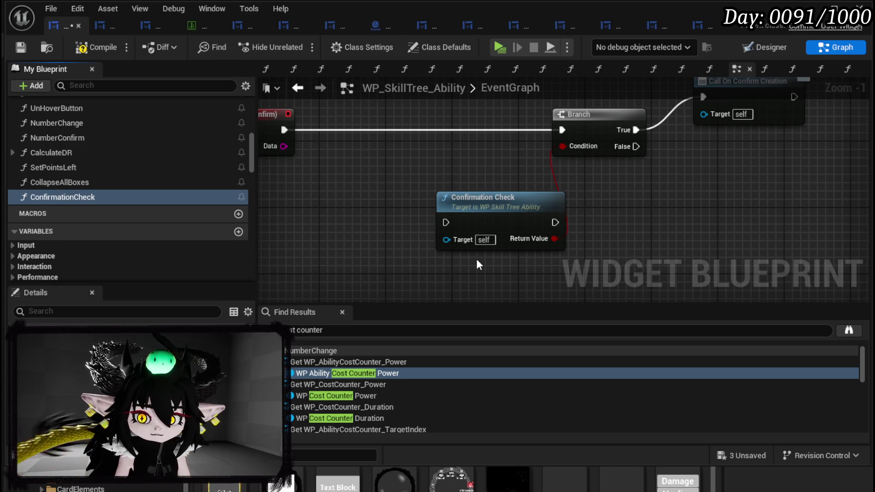
double_click(463, 200)
mouse_move(506, 236)
mouse_down()
mouse_move(567, 170)
mouse_move(718, 254)
mouse_up()
scroll(168, 186, down, 10)
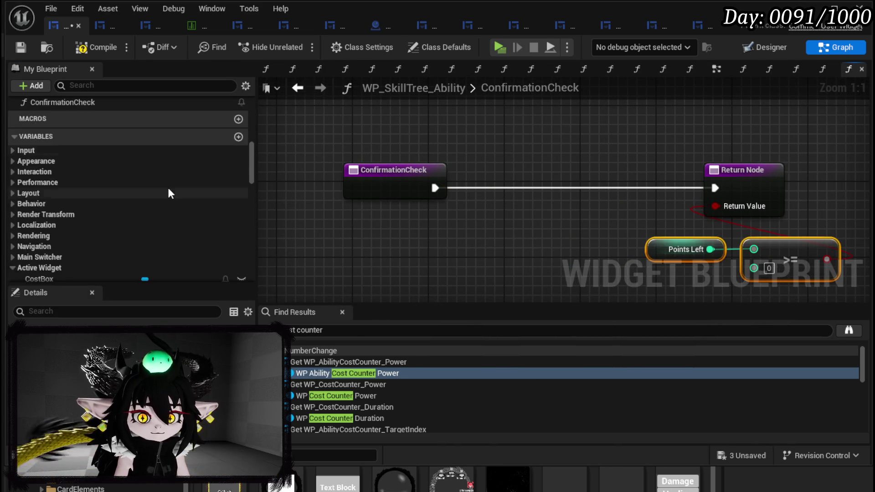
mouse_move(583, 234)
mouse_down()
mouse_move(500, 183)
mouse_move(509, 176)
mouse_up()
mouse_move(612, 191)
mouse_down()
mouse_move(527, 209)
mouse_move(573, 220)
mouse_up()
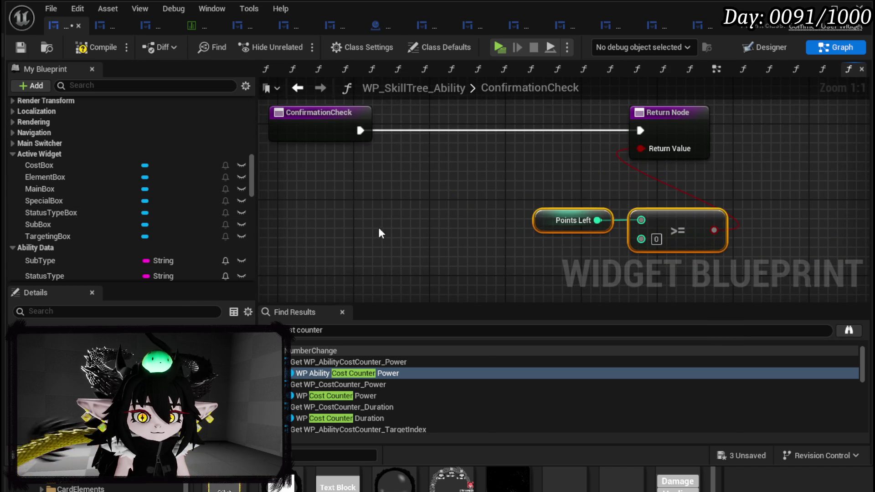
scroll(68, 228, down, 2)
Add Sub Type, Status Type, Target Type, Special Data and Power Value getters to ConfirmationCheck.
mouse_move(59, 223)
mouse_down()
mouse_move(299, 160)
mouse_move(315, 189)
mouse_move(296, 160)
mouse_up()
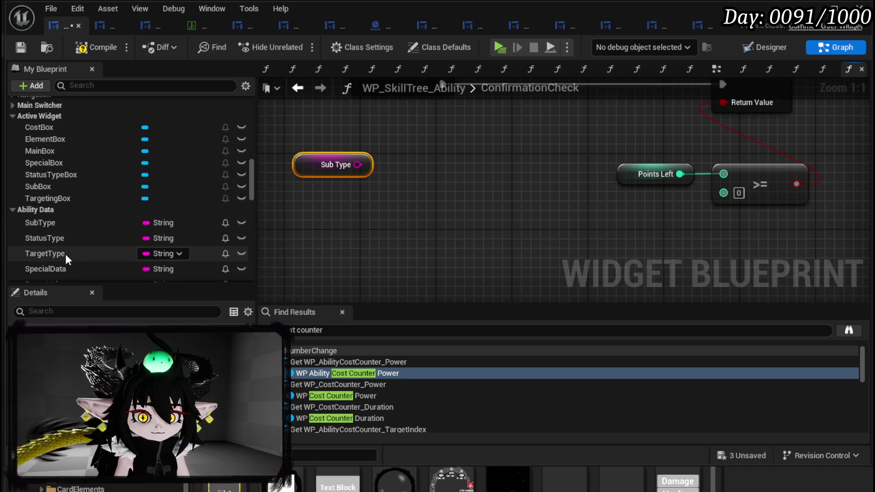
mouse_move(53, 236)
mouse_down()
mouse_move(314, 195)
mouse_move(337, 214)
mouse_move(322, 192)
mouse_up()
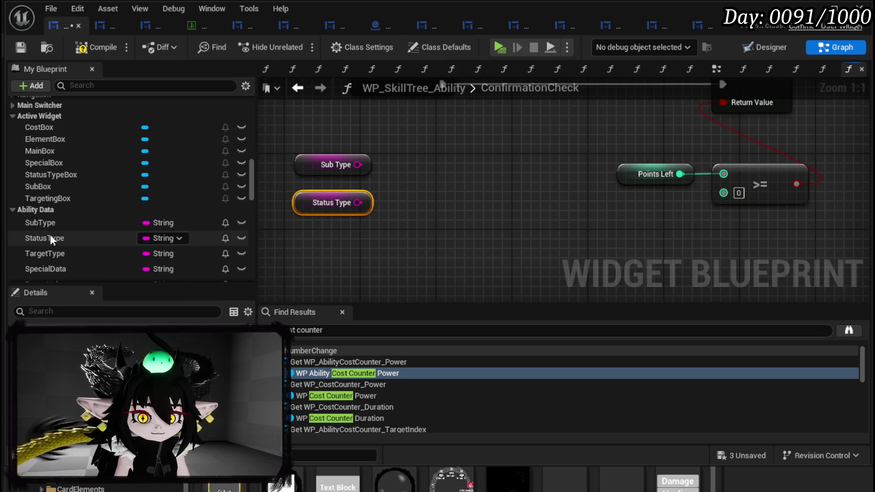
mouse_move(48, 250)
mouse_down()
mouse_move(289, 222)
mouse_move(308, 248)
mouse_up()
click(320, 248)
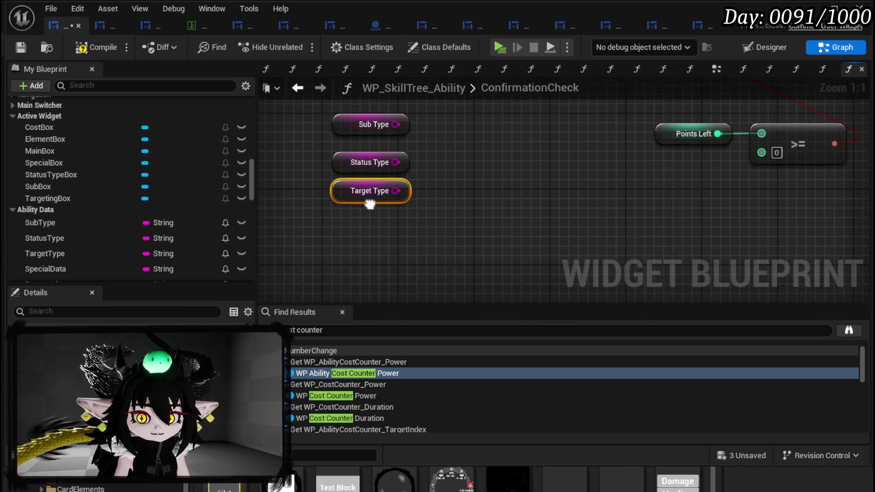
drag(344, 196, 349, 204)
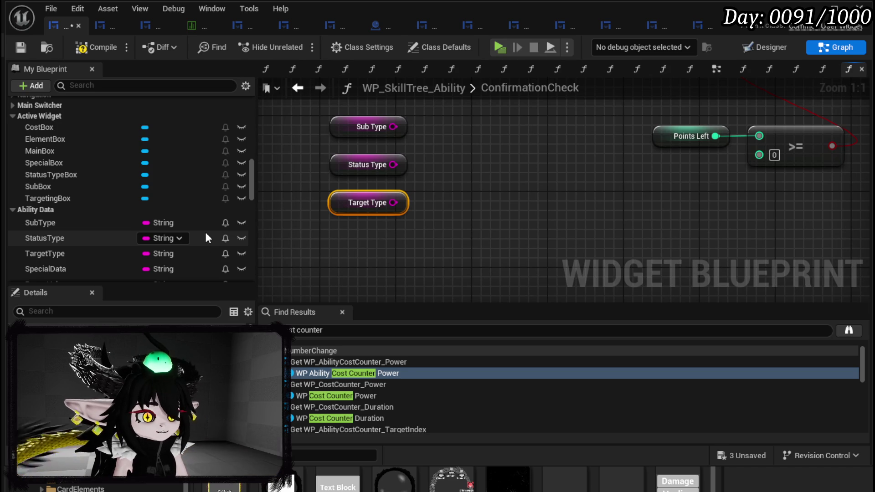
scroll(129, 246, down, 1)
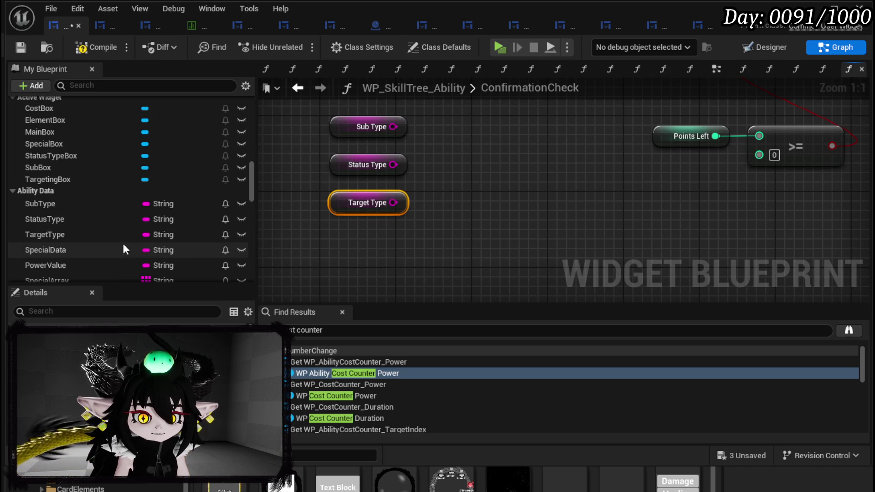
mouse_move(80, 249)
mouse_down()
mouse_move(547, 267)
mouse_move(305, 164)
mouse_up()
click(547, 272)
mouse_move(67, 265)
mouse_down()
mouse_move(440, 230)
mouse_move(445, 239)
mouse_up()
click(445, 243)
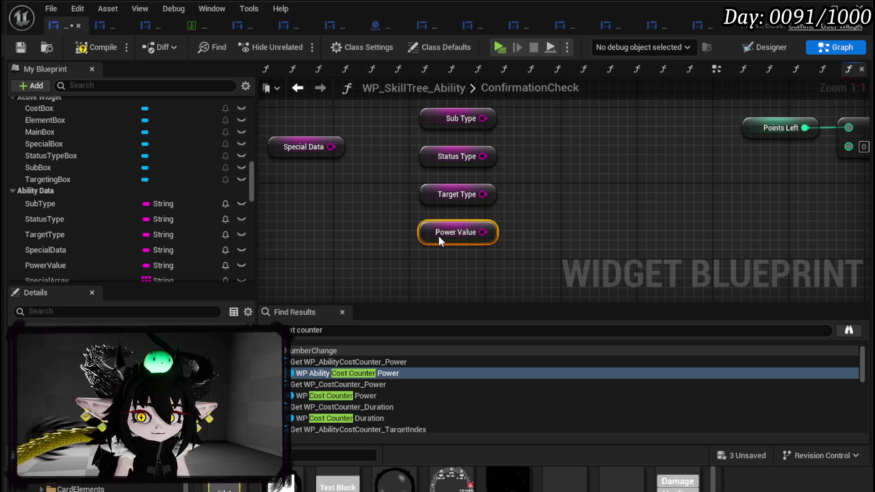
Add Targeting Value and Main Type getters and stack the string getters in a column.
scroll(62, 266, down, 1)
scroll(62, 266, down, 1)
mouse_move(59, 258)
mouse_down()
mouse_move(261, 201)
mouse_move(272, 211)
mouse_up()
click(294, 223)
mouse_move(47, 271)
mouse_down()
mouse_move(387, 264)
mouse_move(400, 279)
mouse_move(439, 115)
mouse_up()
click(423, 291)
scroll(128, 244, down, 1)
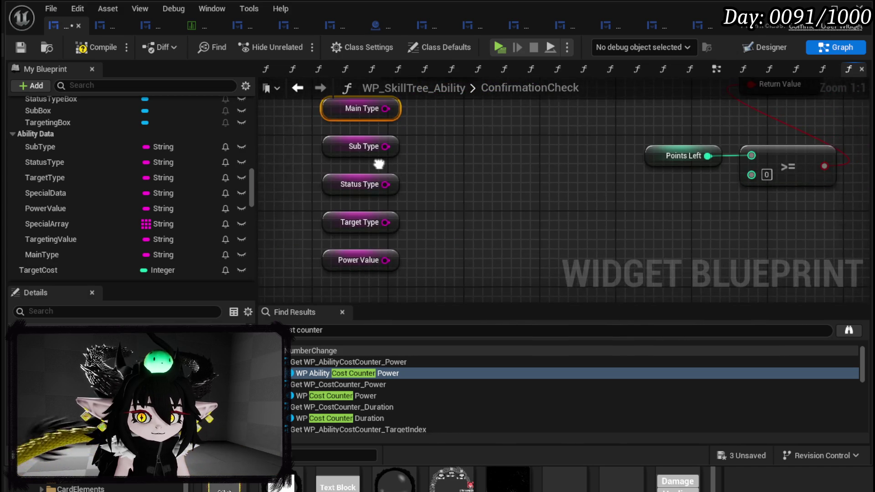
click(478, 183)
mouse_move(419, 101)
mouse_down()
mouse_move(506, 265)
mouse_move(468, 264)
mouse_up()
mouse_move(571, 244)
mouse_down()
mouse_move(515, 228)
mouse_move(479, 237)
mouse_up()
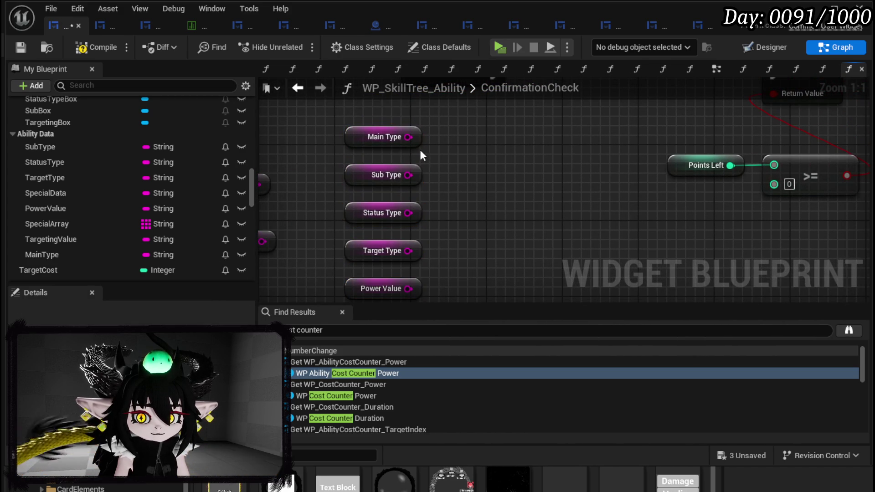
drag(408, 137, 480, 168)
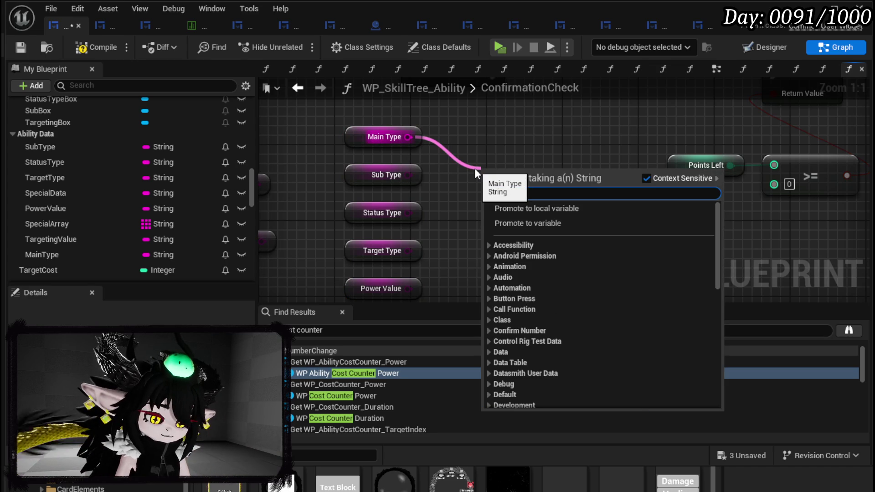
Add Is Empty checks wired to the Main Type, Sub Type, Status Type and Target Type getters.
text(is empty)
key(Return)
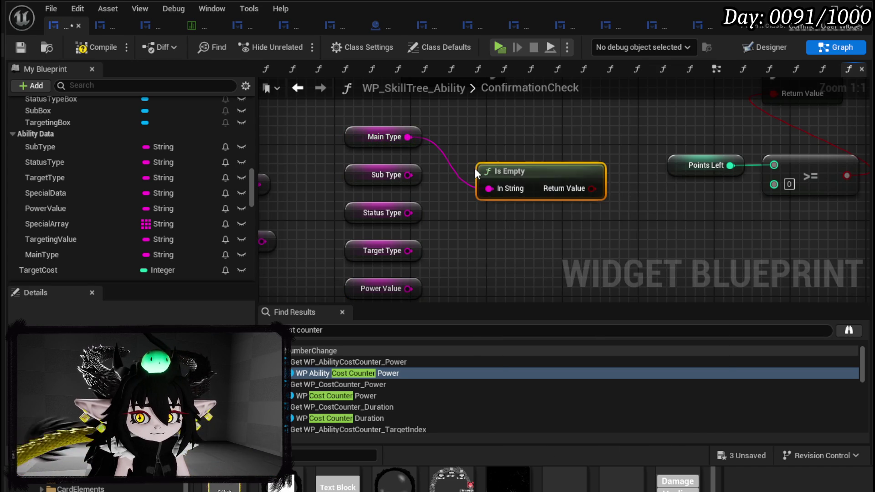
mouse_move(409, 175)
mouse_down()
mouse_move(501, 188)
mouse_move(489, 188)
mouse_up()
mouse_move(408, 137)
mouse_down()
mouse_move(489, 188)
mouse_move(491, 135)
mouse_up()
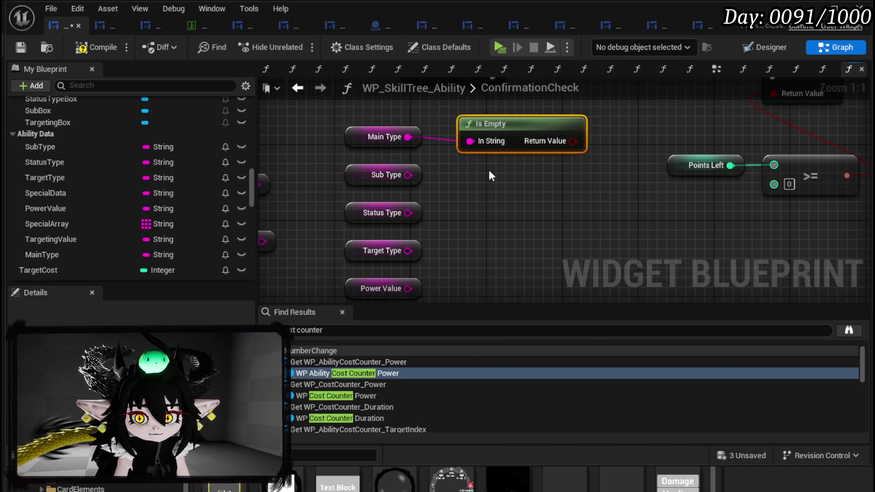
key(ctrl+d)
drag(410, 173, 461, 188)
key(ctrl+d)
drag(467, 235, 469, 236)
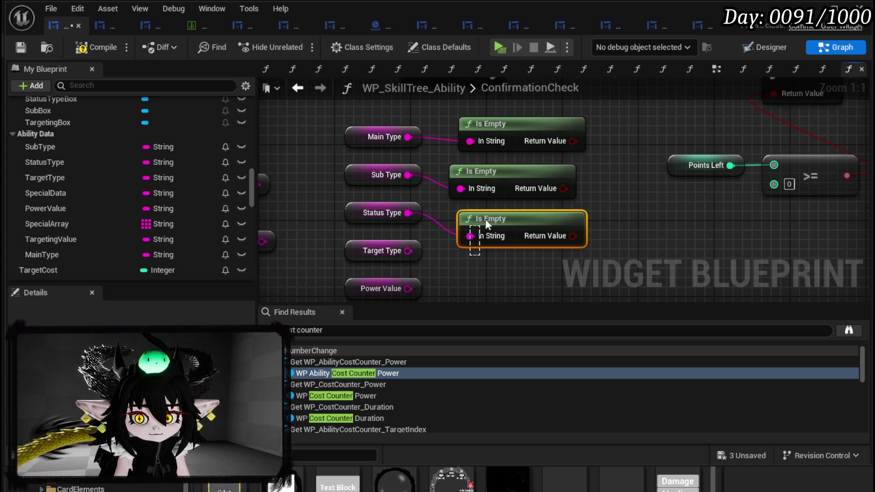
key(ctrl+d)
mouse_move(408, 251)
mouse_down()
mouse_move(480, 275)
mouse_move(494, 267)
mouse_move(485, 267)
mouse_up()
Add another Is Empty check for the Power Value string.
mouse_move(408, 289)
mouse_down()
mouse_move(469, 273)
mouse_move(468, 211)
mouse_up()
click(486, 199)
key(ctrl+d)
click(589, 150)
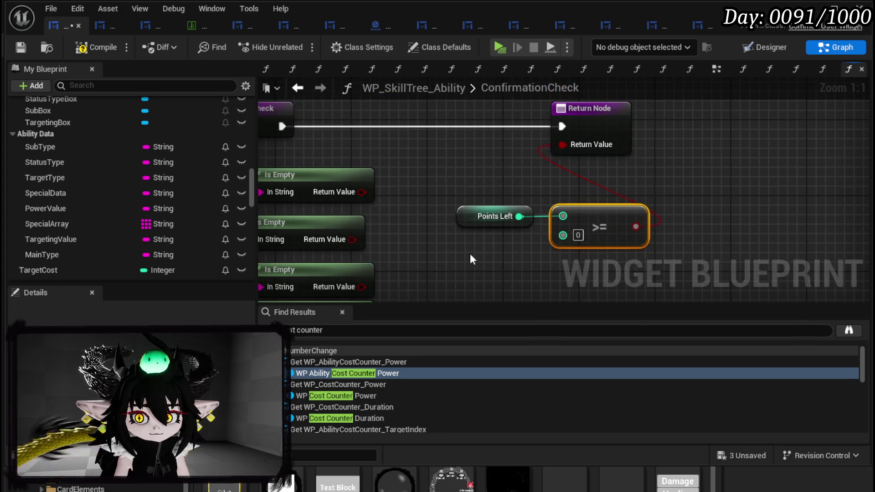
Add an OR Boolean node fed by the >= points result and connect it to Return Value.
drag(639, 226, 685, 229)
text(o)
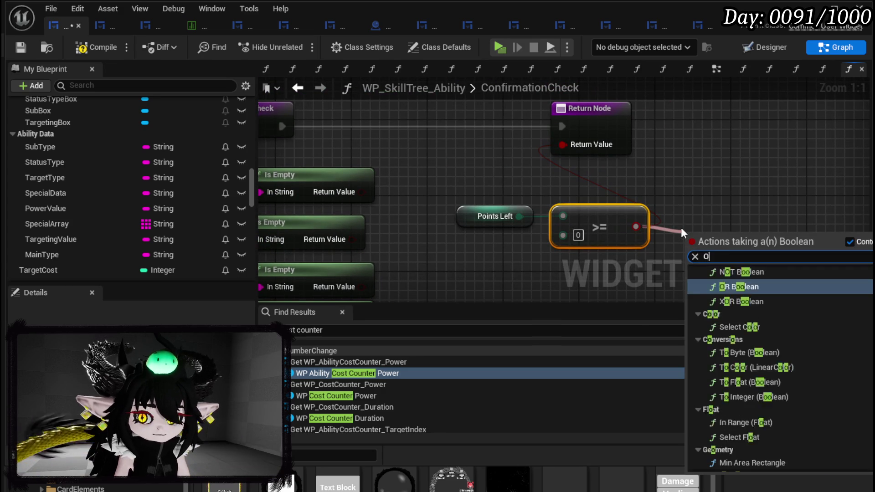
text(r)
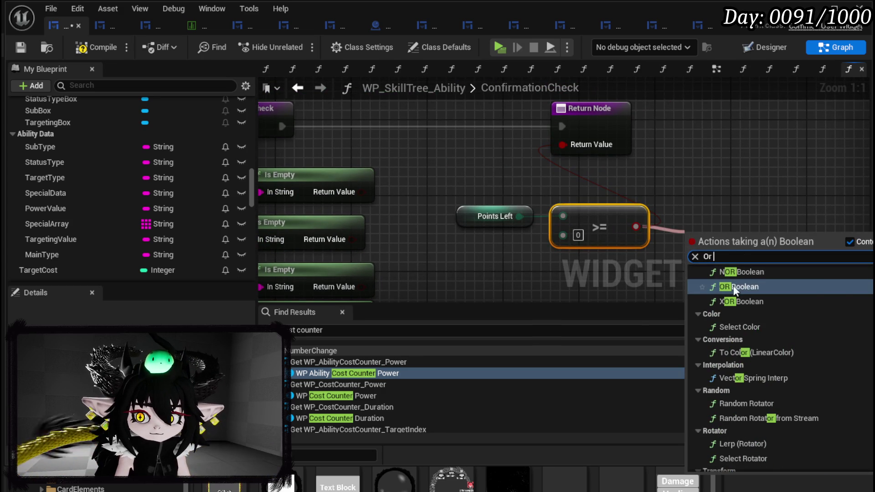
click(734, 286)
drag(713, 224, 464, 269)
mouse_move(487, 185)
mouse_down()
mouse_move(597, 218)
mouse_move(567, 210)
mouse_up()
mouse_move(514, 273)
mouse_down()
mouse_move(565, 131)
mouse_move(563, 145)
mouse_up()
scroll(525, 187, down, 1)
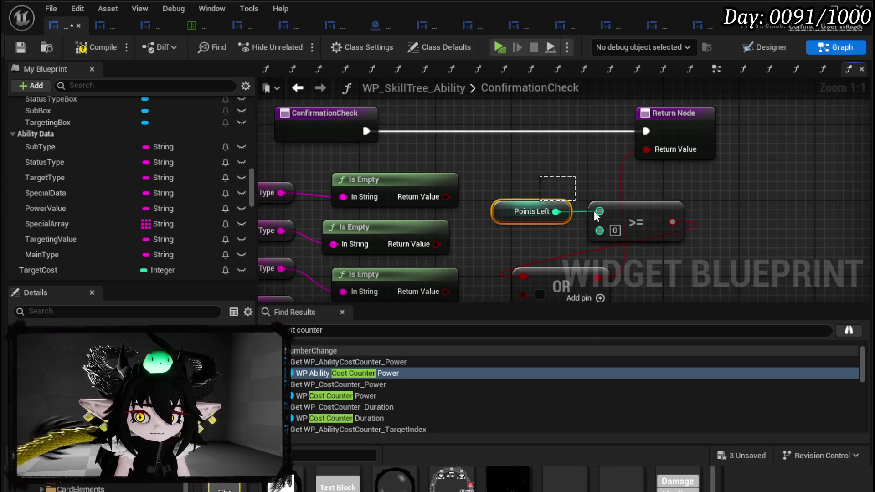
scroll(592, 178, down, 1)
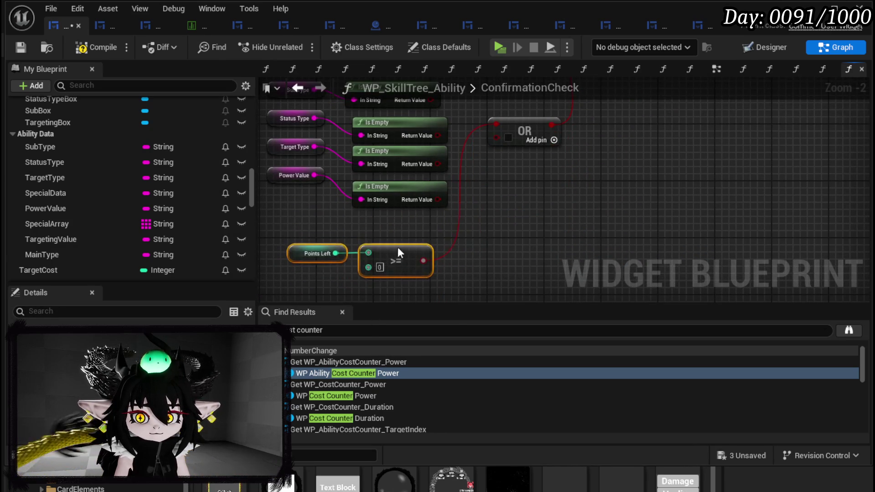
key(Home)
Add OR input pins and wire all four Is Empty results into the OR node.
drag(431, 145, 488, 218)
click(537, 222)
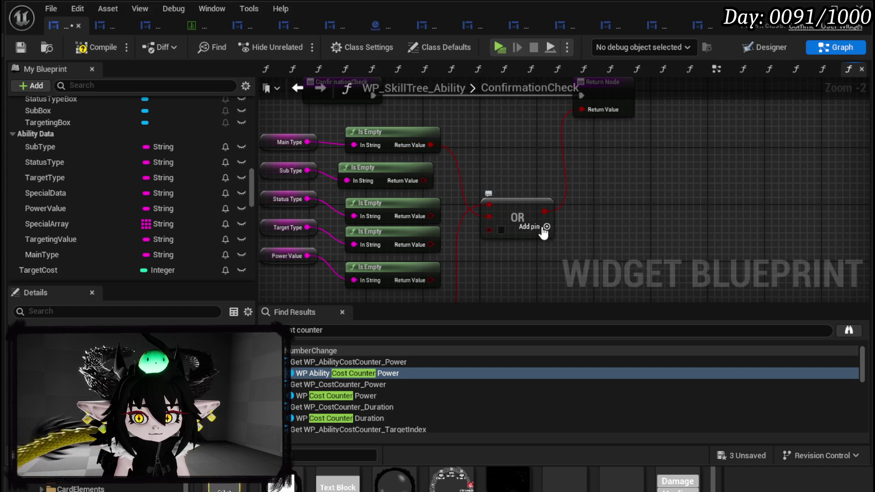
click(541, 230)
mouse_move(422, 181)
mouse_down()
mouse_move(505, 234)
mouse_move(492, 229)
mouse_up()
click(547, 234)
drag(431, 216, 496, 242)
click(548, 239)
mouse_move(431, 244)
mouse_down()
mouse_move(489, 252)
mouse_move(497, 265)
mouse_up()
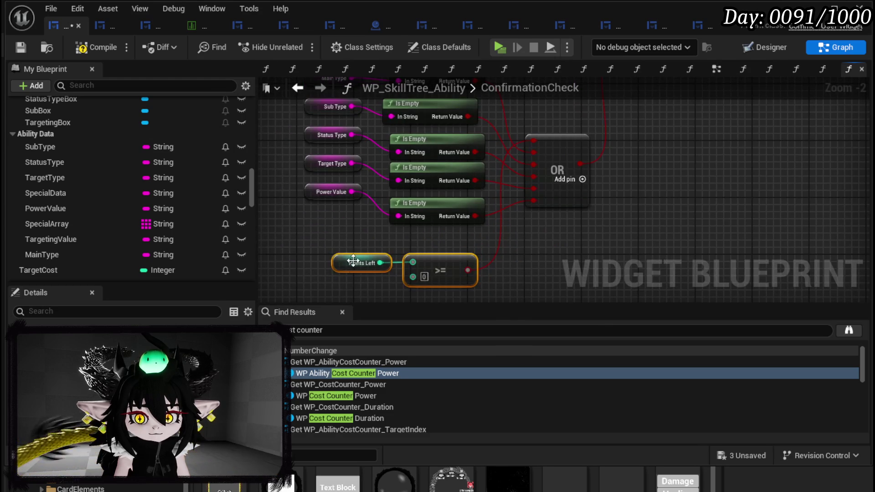
mouse_move(422, 256)
mouse_down()
mouse_move(491, 34)
mouse_move(428, 216)
mouse_move(430, 201)
mouse_move(407, 160)
mouse_up()
scroll(514, 140, down, 2)
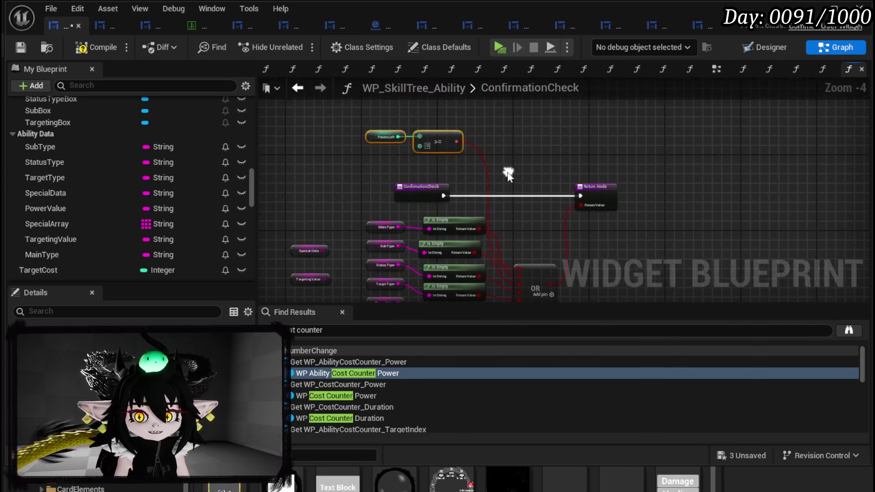
click(417, 198)
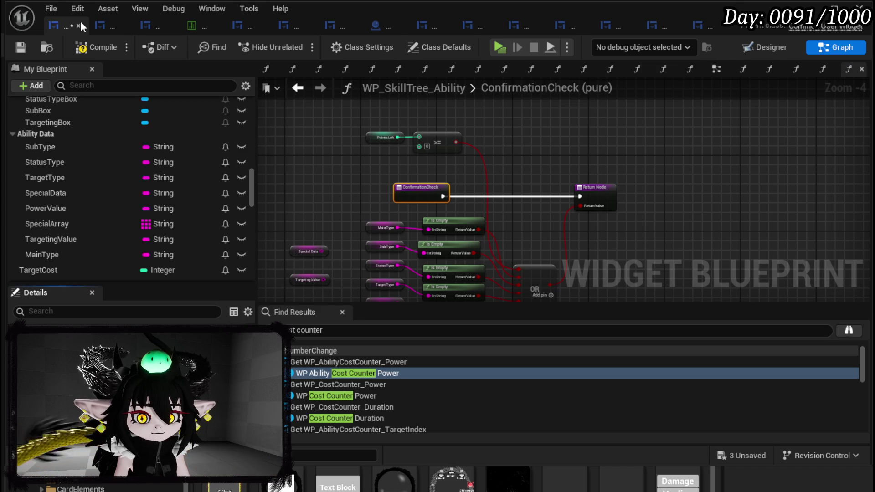
Compile and save, then place Confirmation Check beside the Branch in the EventGraph.
click(23, 46)
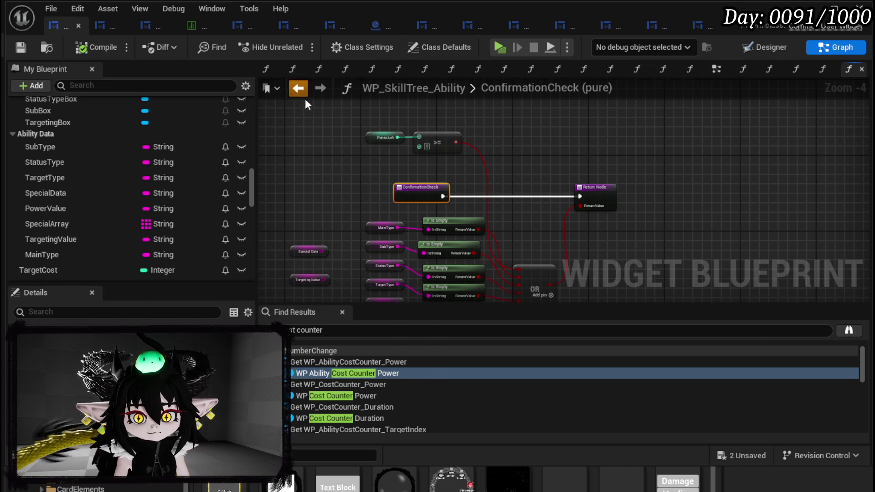
click(298, 88)
drag(411, 197, 601, 187)
scroll(497, 256, up, 2)
scroll(496, 251, down, 3)
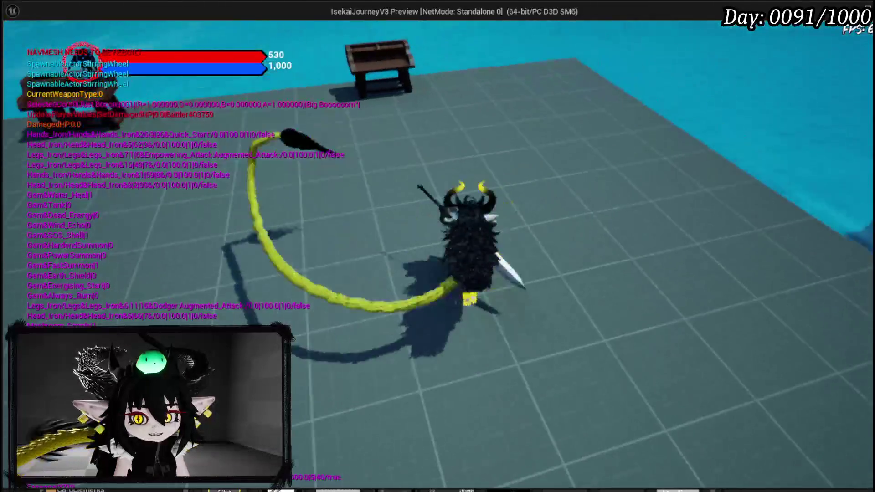
Open the Create New Skill panel in the preview, try confirming the TEST card, then stop.
key(e)
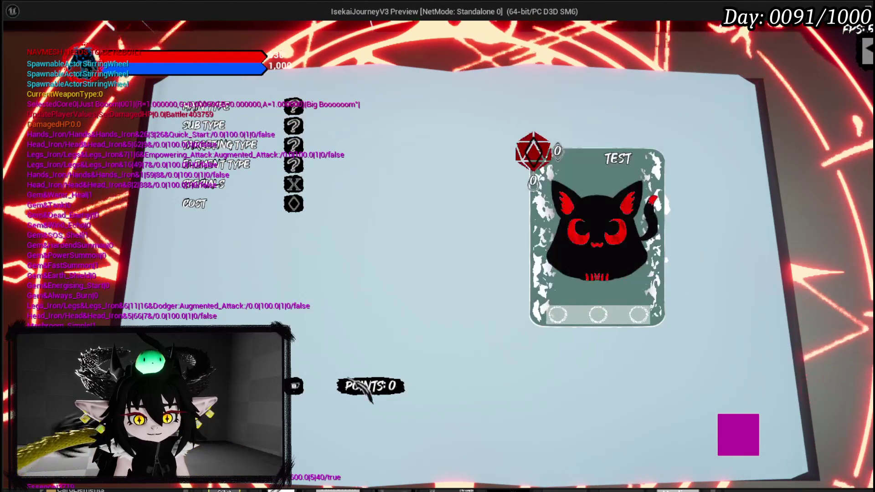
key(e)
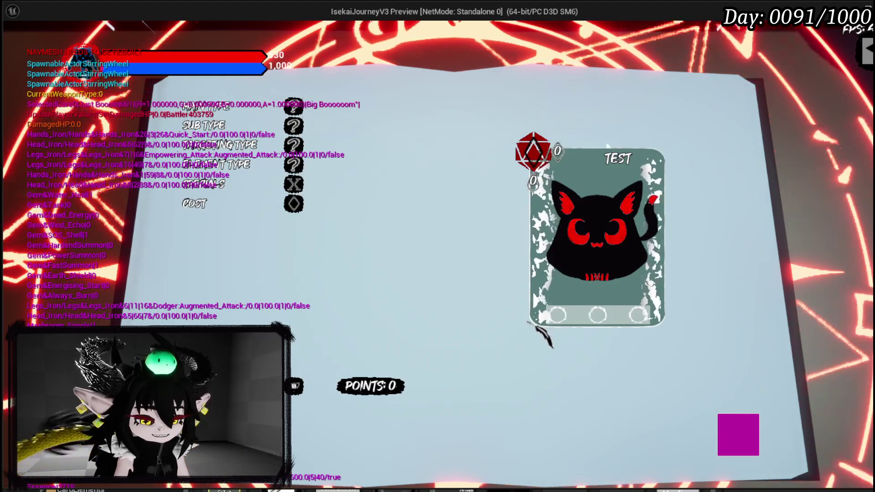
key(Escape)
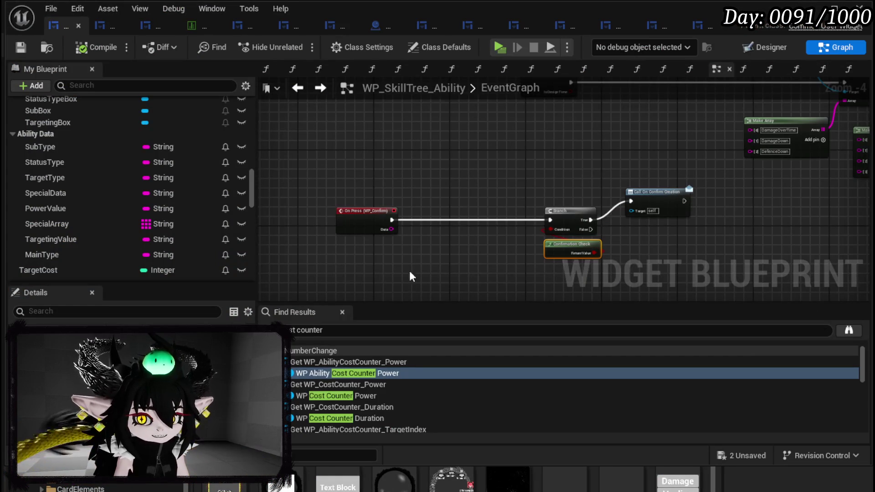
Open the ConfirmationCheck graph and rearrange the string getter nodes.
double_click(558, 249)
mouse_move(408, 275)
mouse_down()
mouse_move(488, 190)
mouse_move(495, 164)
mouse_move(395, 239)
mouse_move(425, 220)
mouse_up()
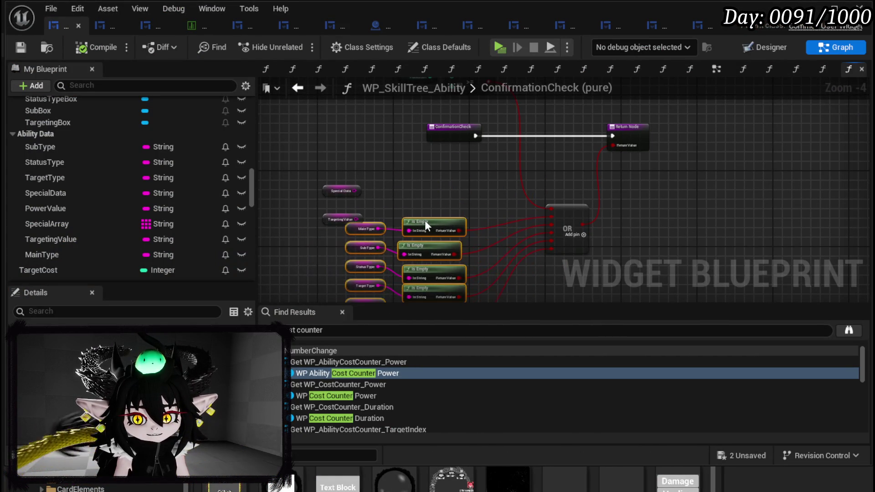
scroll(512, 219, up, 3)
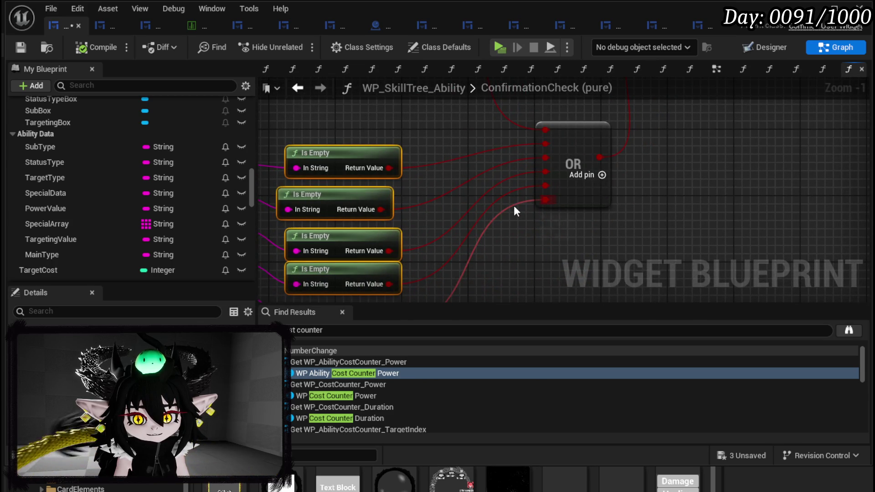
drag(431, 151, 646, 205)
mouse_move(380, 184)
mouse_down()
mouse_move(395, 132)
mouse_move(369, 140)
mouse_move(461, 160)
mouse_move(444, 175)
mouse_move(371, 186)
mouse_up()
mouse_move(333, 209)
mouse_down()
mouse_move(316, 196)
mouse_move(394, 152)
mouse_up()
Add a NOT Boolean node after the first Is Empty result, placed beside the OR node.
text(not)
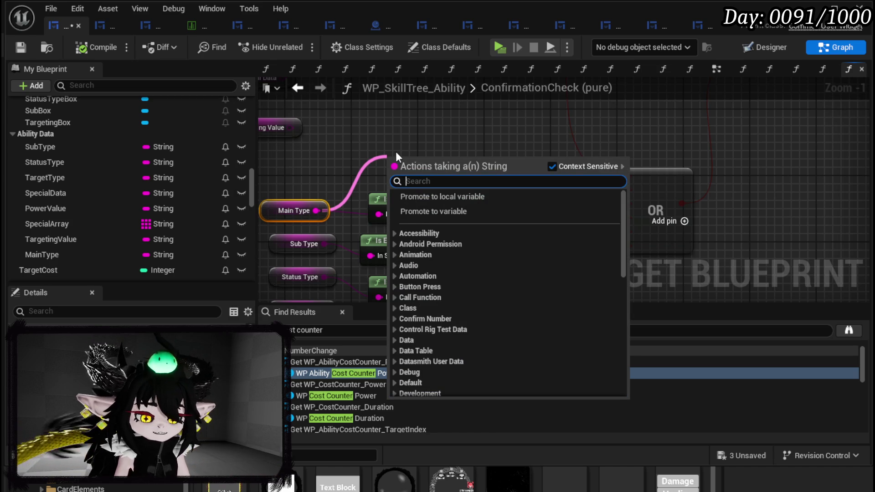
text( e)
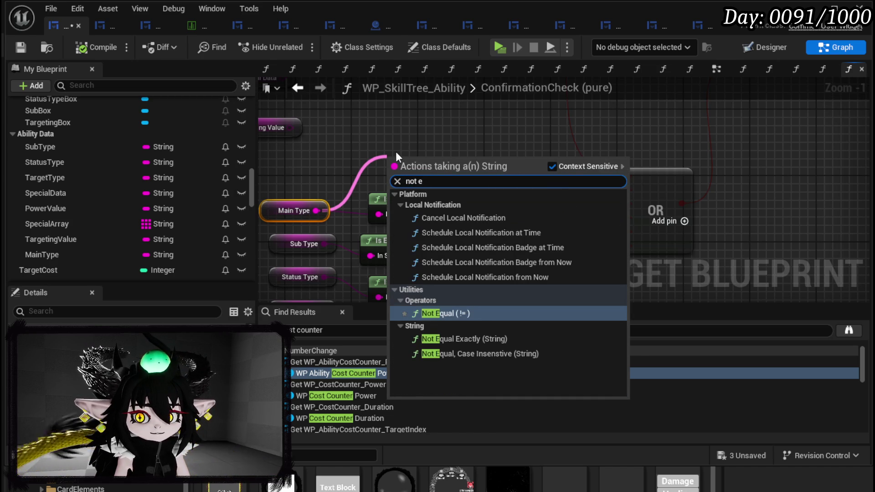
click(387, 151)
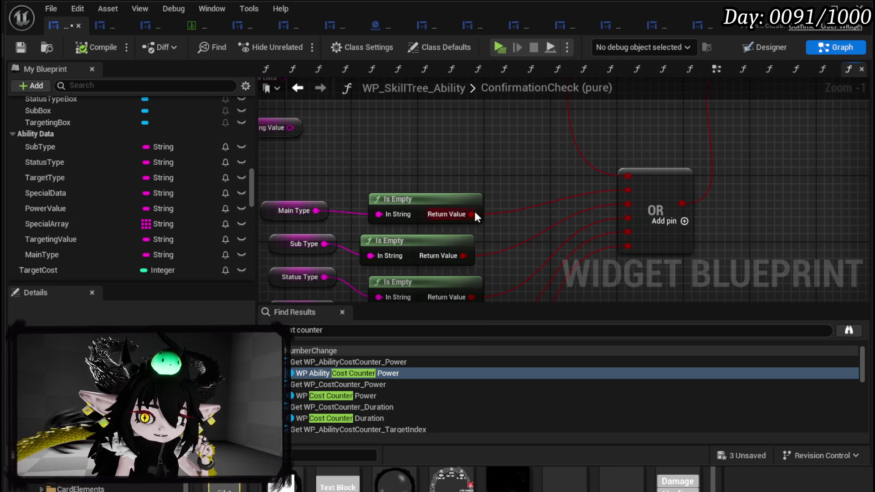
drag(474, 213, 523, 209)
text(not)
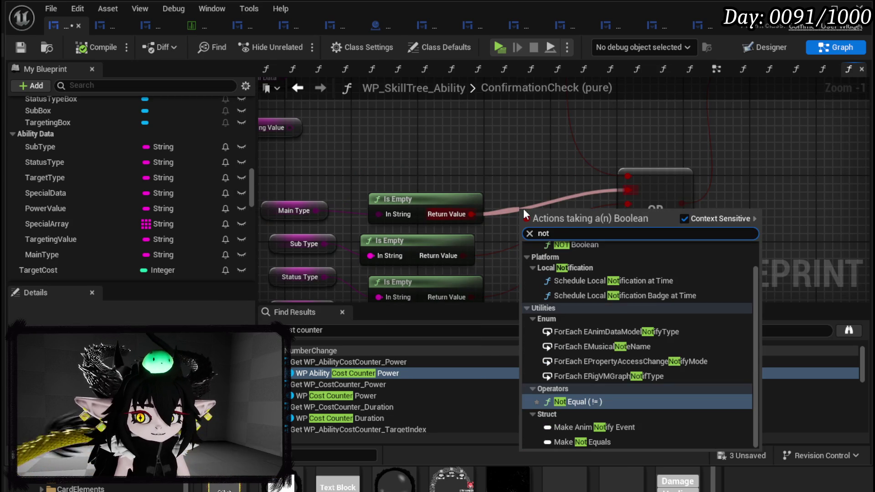
scroll(622, 400, up, 1)
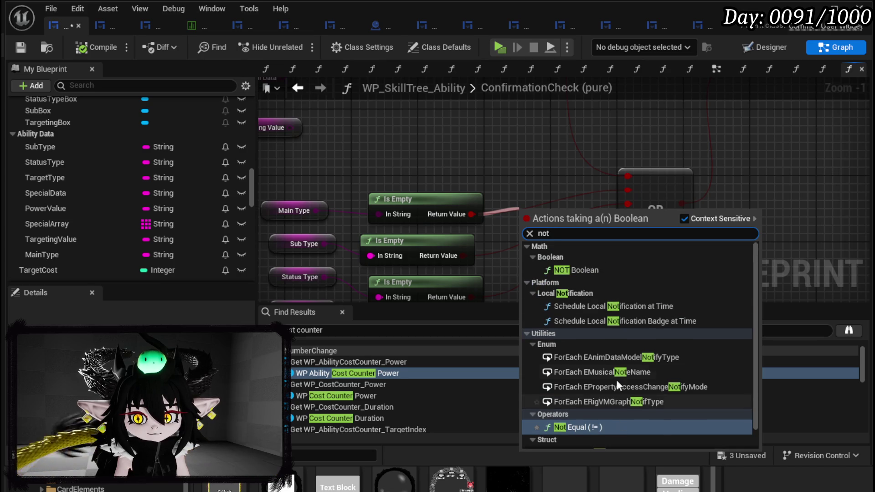
click(589, 271)
mouse_move(555, 214)
mouse_down()
mouse_move(540, 193)
mouse_move(531, 210)
mouse_move(628, 190)
mouse_up()
Duplicate the NOT node and wire the remaining Is Empty results into the copies.
key(ctrl+c)
key(ctrl+v)
mouse_move(560, 251)
mouse_down()
mouse_move(532, 254)
mouse_move(625, 190)
mouse_move(630, 203)
mouse_up()
scroll(527, 196, down, 2)
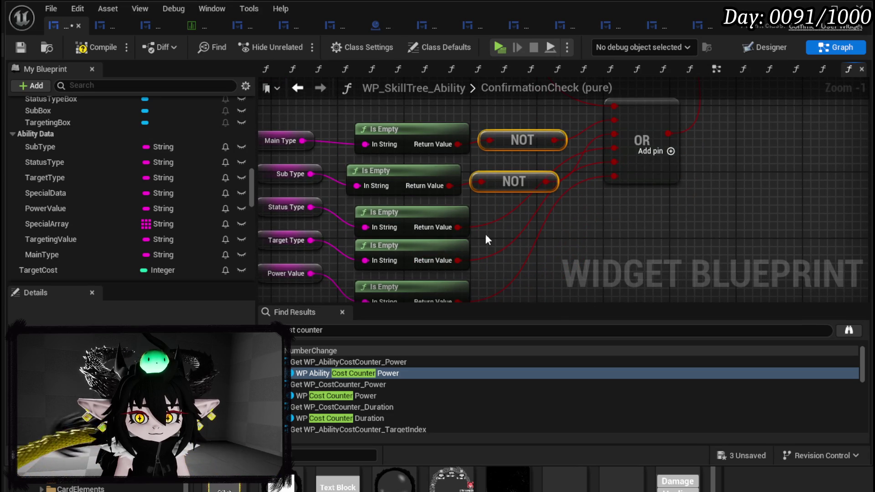
key(ctrl+c)
key(ctrl+v)
drag(547, 214, 567, 221)
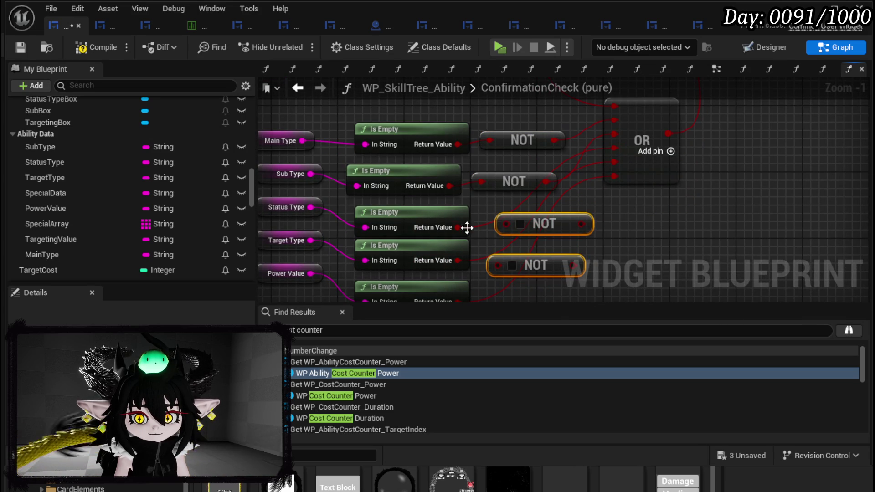
drag(510, 226, 508, 226)
drag(458, 260, 499, 265)
Wire every NOT output into the OR node's inputs, then compile, save and close the blueprint.
mouse_move(570, 222)
mouse_down()
mouse_move(586, 166)
mouse_move(616, 134)
mouse_move(616, 151)
mouse_up()
mouse_move(564, 264)
mouse_down()
mouse_move(606, 206)
mouse_move(616, 163)
mouse_move(666, 186)
mouse_up()
mouse_move(569, 266)
mouse_down()
mouse_move(655, 168)
mouse_move(658, 180)
mouse_up()
scroll(557, 209, down, 3)
click(527, 201)
key(ctrl+w)
mouse_move(443, 240)
mouse_down()
mouse_move(501, 237)
mouse_move(622, 157)
mouse_move(644, 130)
mouse_move(553, 245)
mouse_move(629, 170)
mouse_move(642, 131)
mouse_up()
click(688, 183)
mouse_move(688, 178)
mouse_down()
mouse_move(638, 206)
mouse_move(730, 192)
mouse_up()
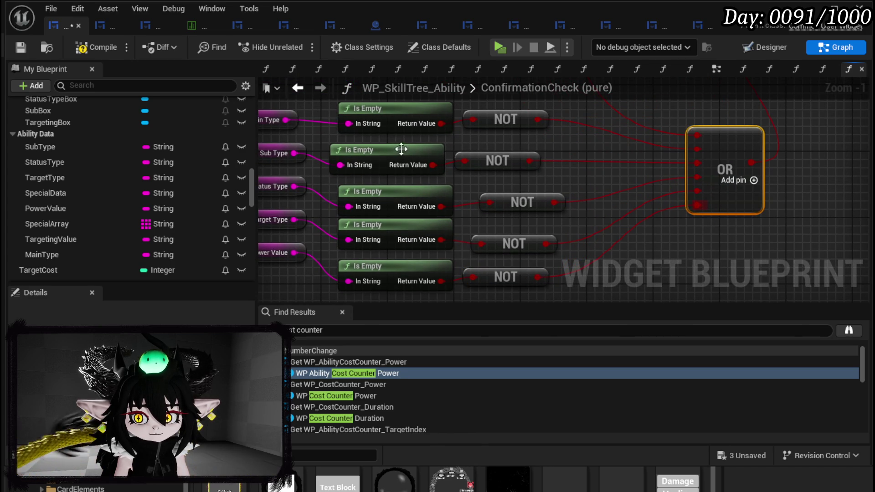
click(18, 52)
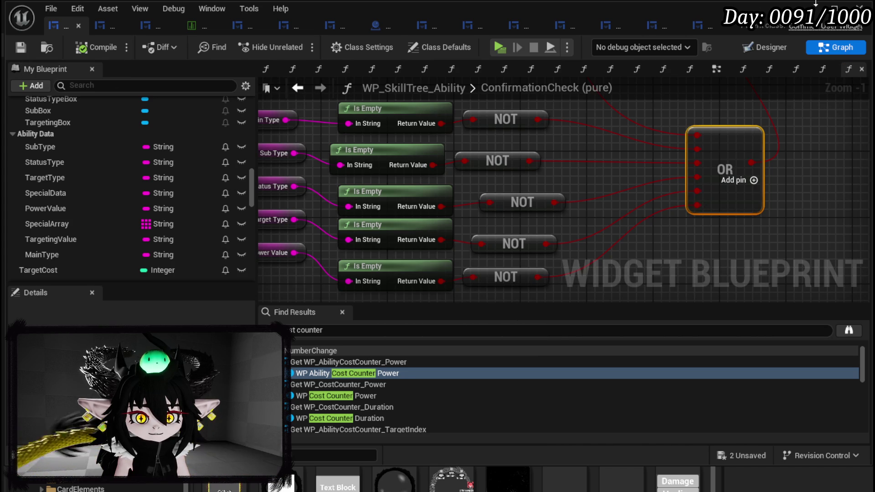
key(alt+Tab)
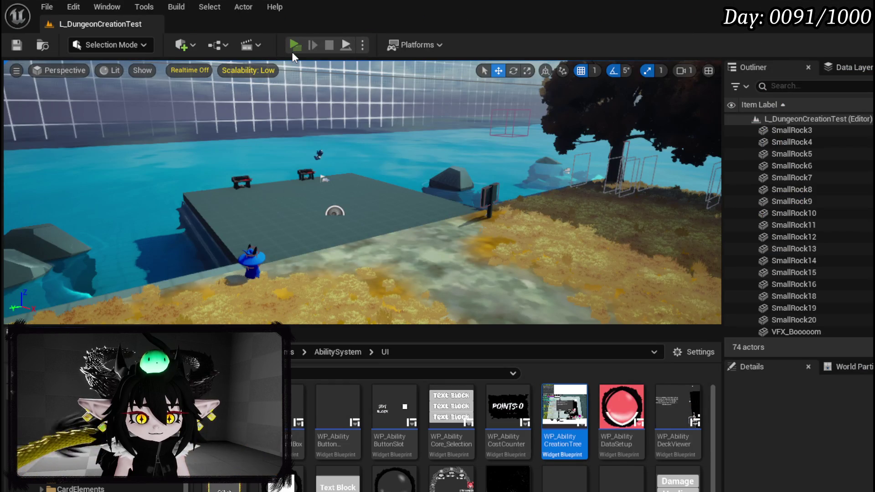
Play-test skill creation, cancel the Confirm Creation prompt, stop the preview, and save.
click(292, 51)
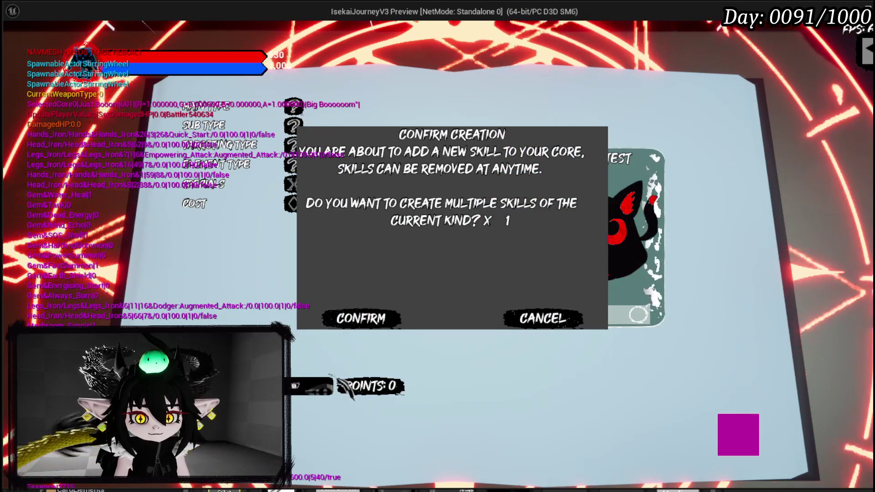
click(575, 322)
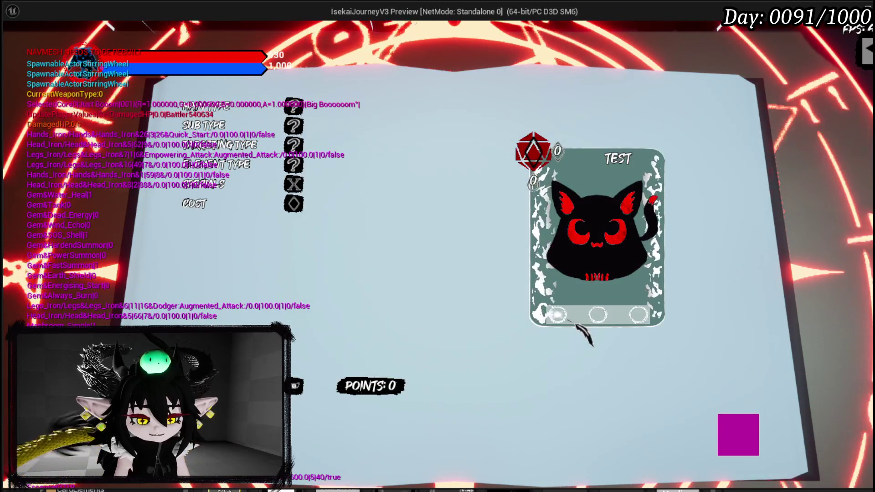
key(Escape)
click(17, 49)
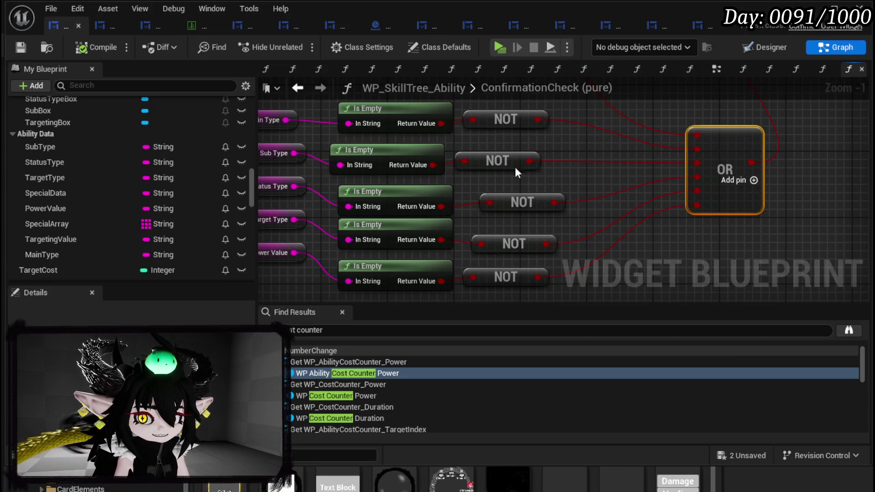
Add an AND Boolean node above OR and feed its result into Return Value.
scroll(512, 248, up, 3)
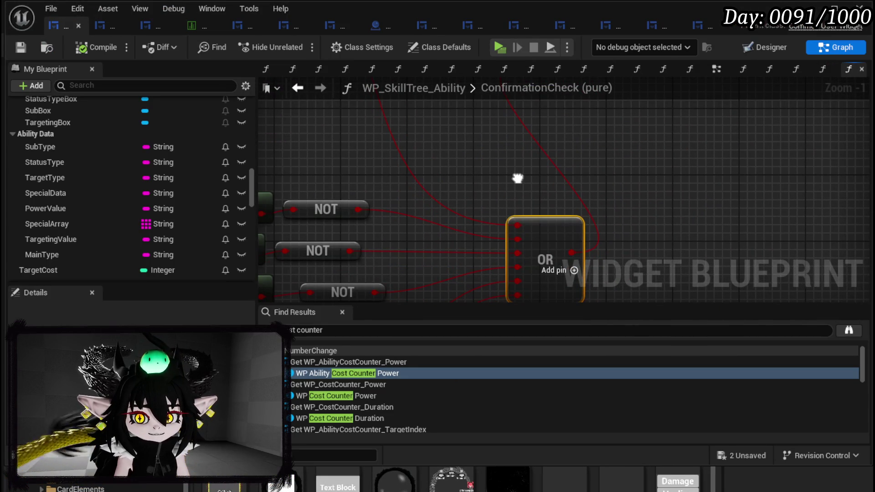
drag(556, 224, 532, 195)
drag(491, 171, 492, 194)
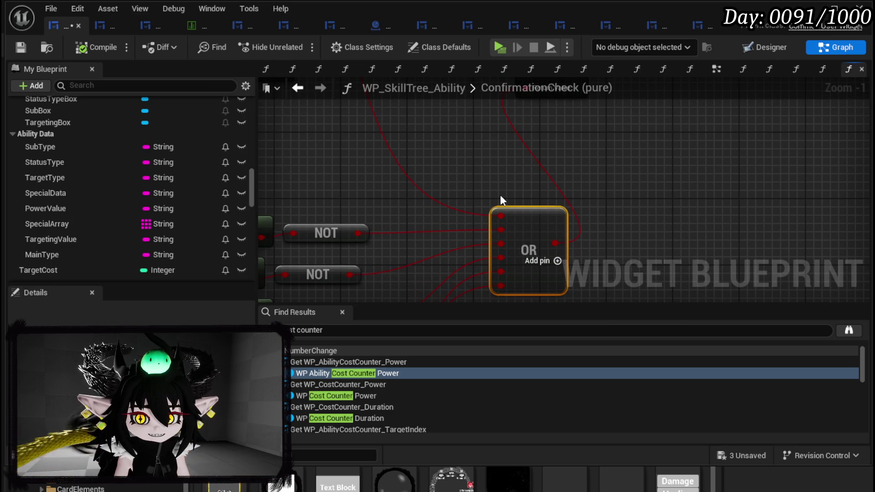
mouse_move(508, 220)
mouse_down()
mouse_move(565, 136)
mouse_move(488, 128)
mouse_move(447, 241)
mouse_move(481, 174)
mouse_move(532, 196)
mouse_up()
right_click(529, 188)
text(And Boo)
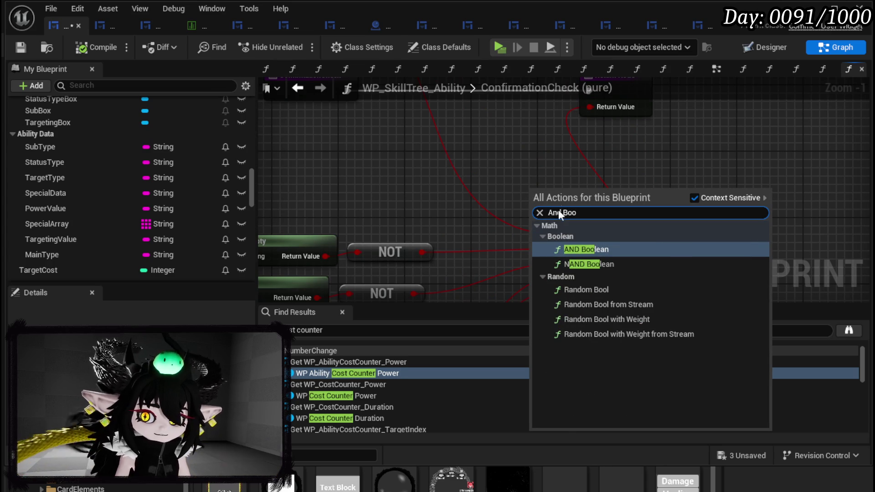
click(569, 250)
mouse_move(569, 250)
mouse_down()
mouse_move(504, 218)
mouse_move(506, 225)
mouse_move(474, 176)
mouse_up()
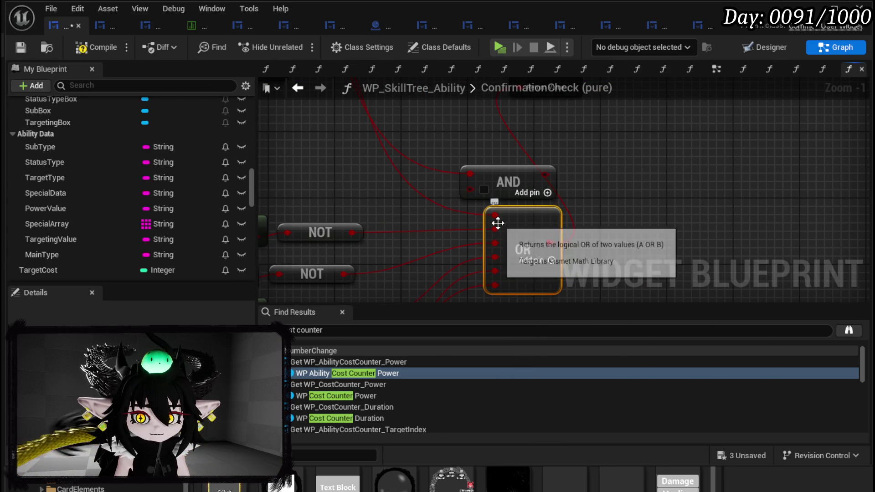
drag(494, 226, 469, 183)
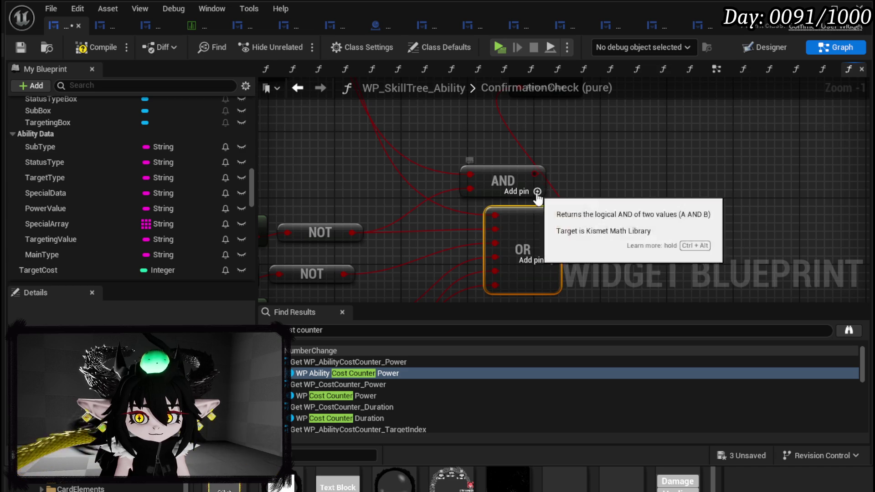
drag(545, 181, 534, 102)
Add extra AND input pins and move all remaining NOT wires from OR onto AND.
mouse_move(511, 176)
mouse_down()
mouse_move(587, 206)
mouse_move(552, 208)
mouse_up()
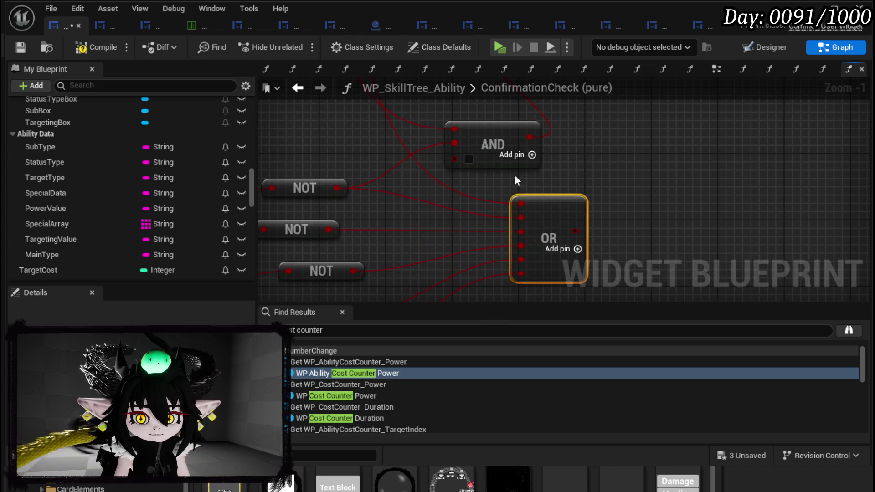
drag(507, 180, 556, 189)
drag(569, 240, 513, 164)
click(580, 163)
click(581, 170)
click(580, 170)
mouse_move(580, 171)
mouse_down()
mouse_move(572, 140)
mouse_move(543, 173)
mouse_move(516, 165)
mouse_up()
drag(559, 239, 470, 157)
drag(554, 248, 466, 172)
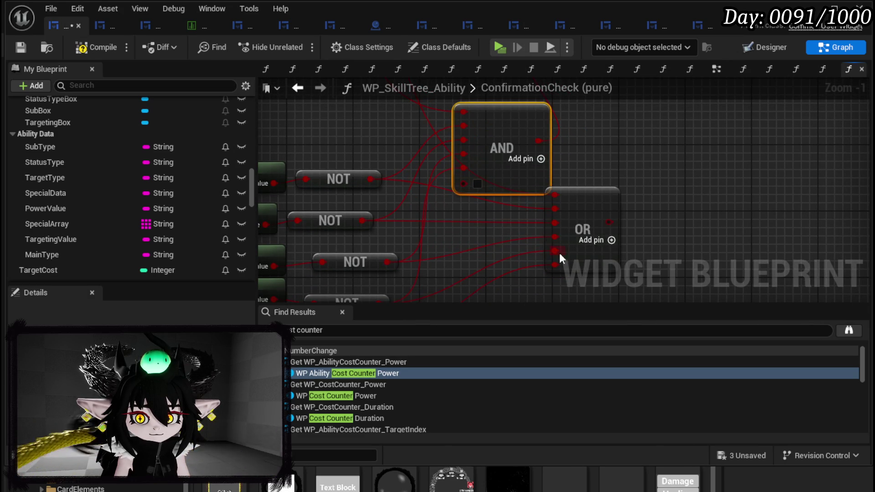
mouse_move(556, 251)
mouse_down()
mouse_move(486, 185)
mouse_move(465, 183)
mouse_move(535, 206)
mouse_move(633, 139)
mouse_move(514, 182)
mouse_up()
Delete the unused OR node, then compile, save and close the blueprint.
click(608, 231)
key(Delete)
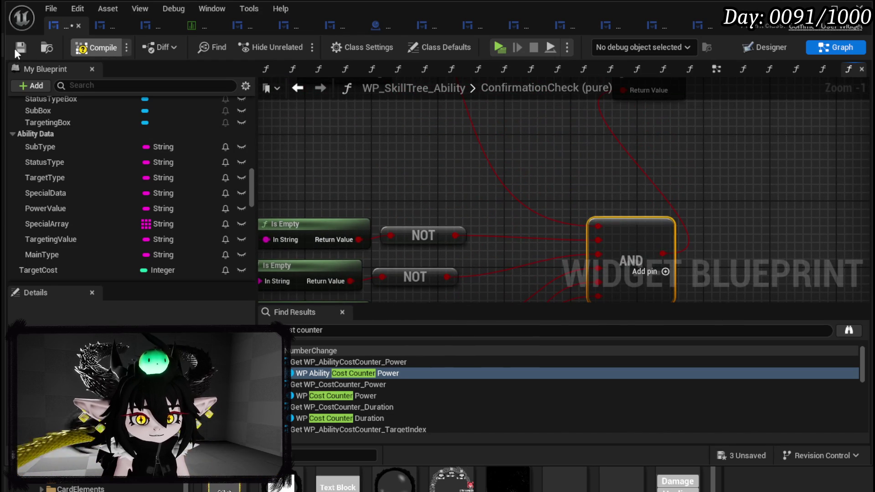
click(20, 48)
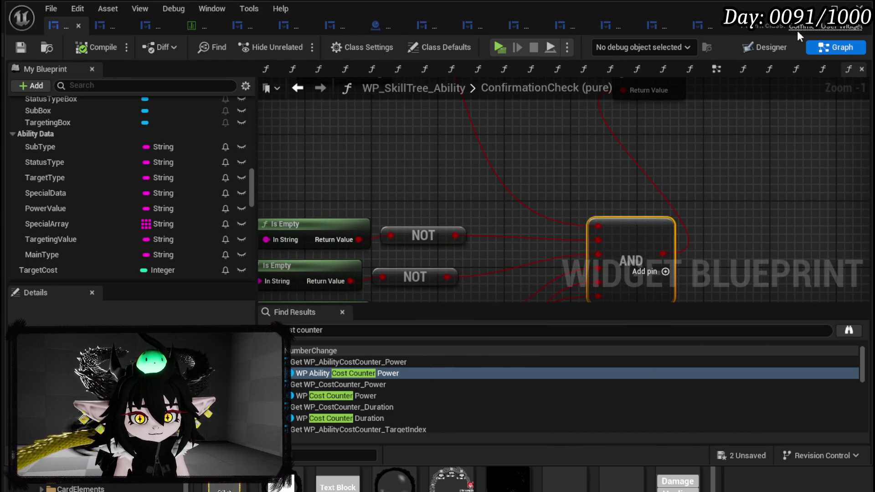
key(alt+Tab)
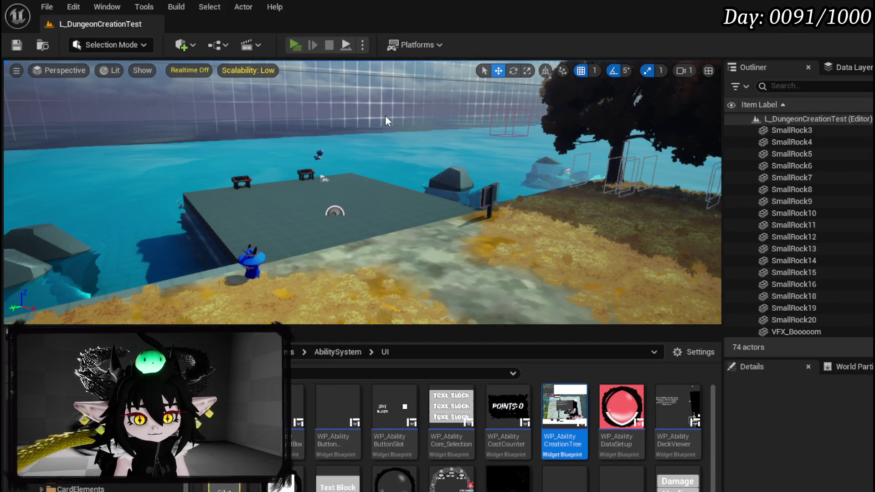
key(alt+p)
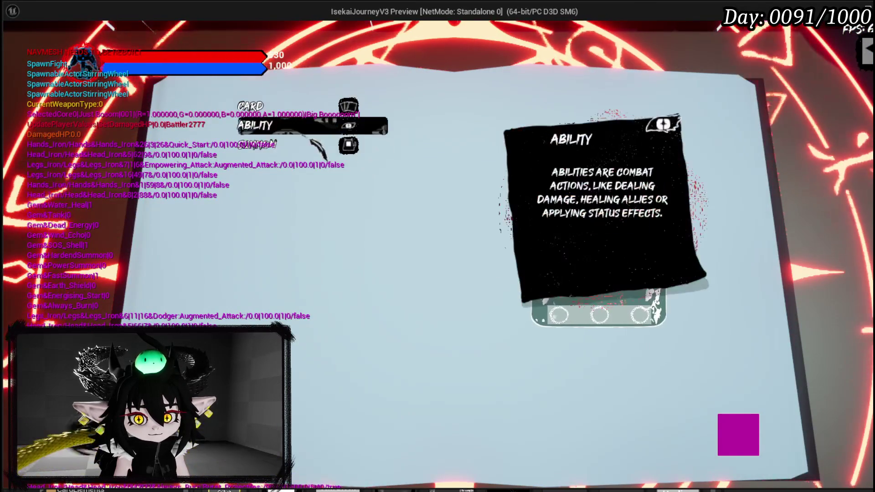
click(310, 128)
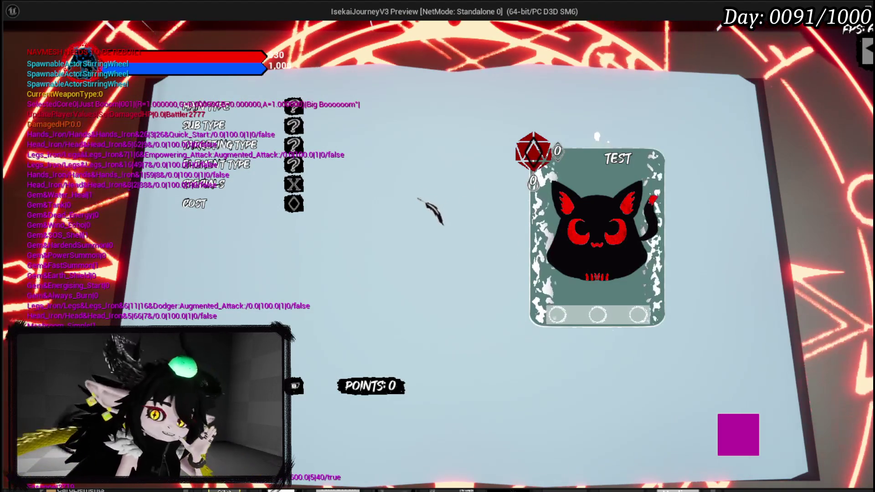
mouse_move(331, 107)
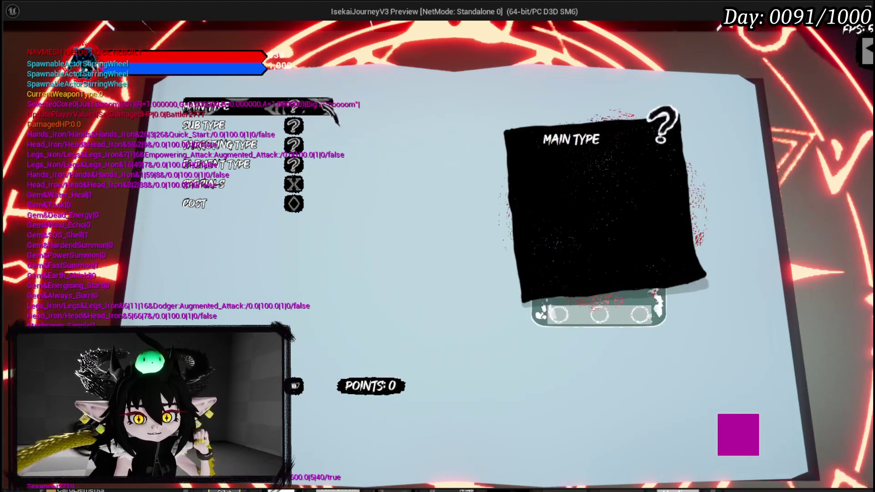
mouse_move(264, 159)
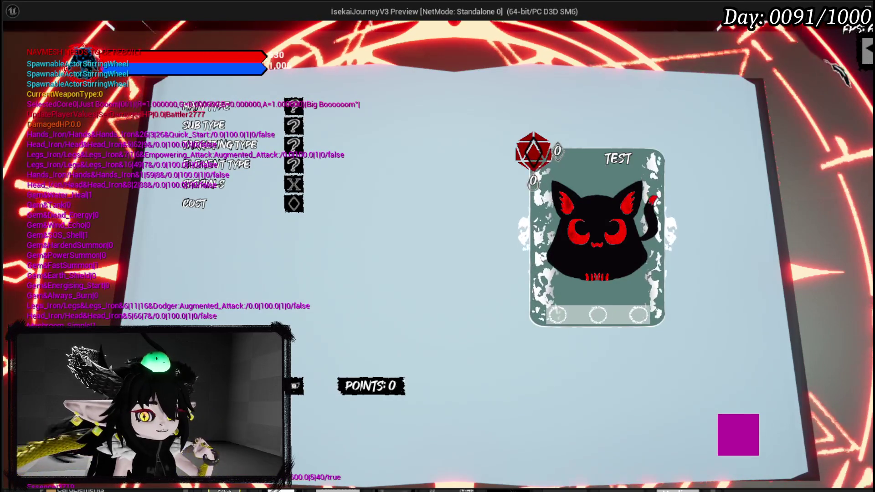
click(867, 53)
key(Escape)
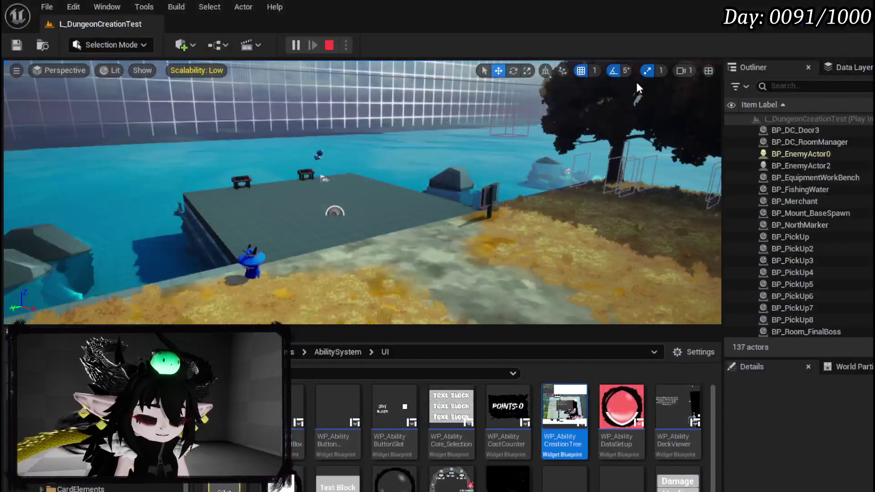
Stop play-in-editor and save AbilityWorkBenchUI and WP_Edit_Core via Save Selected.
click(16, 45)
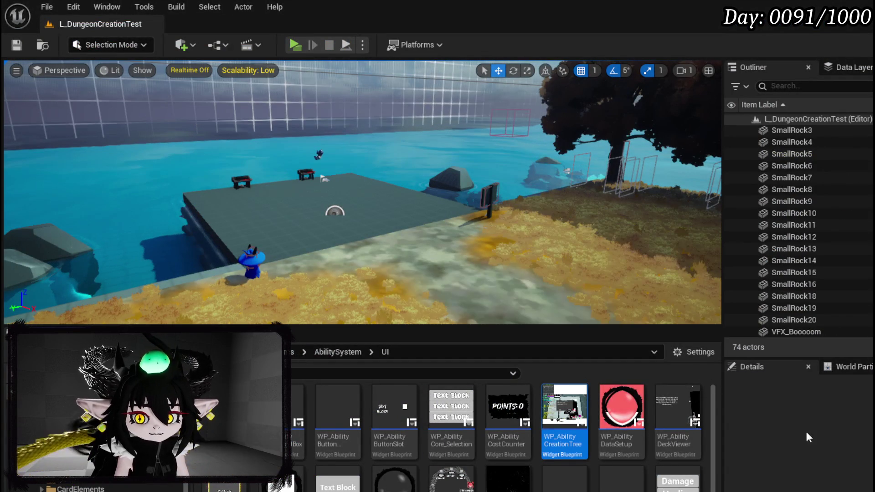
scroll(456, 430, down, 1)
scroll(456, 430, down, 5)
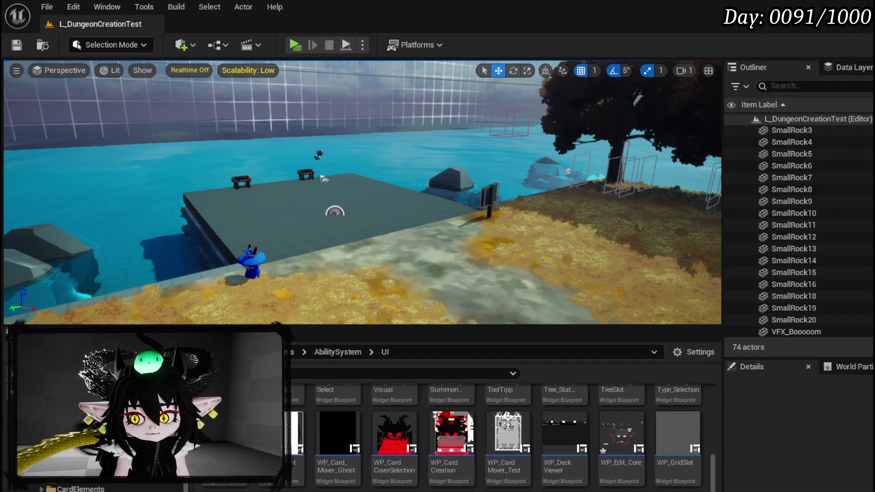
key(ctrl+shift+s)
click(669, 448)
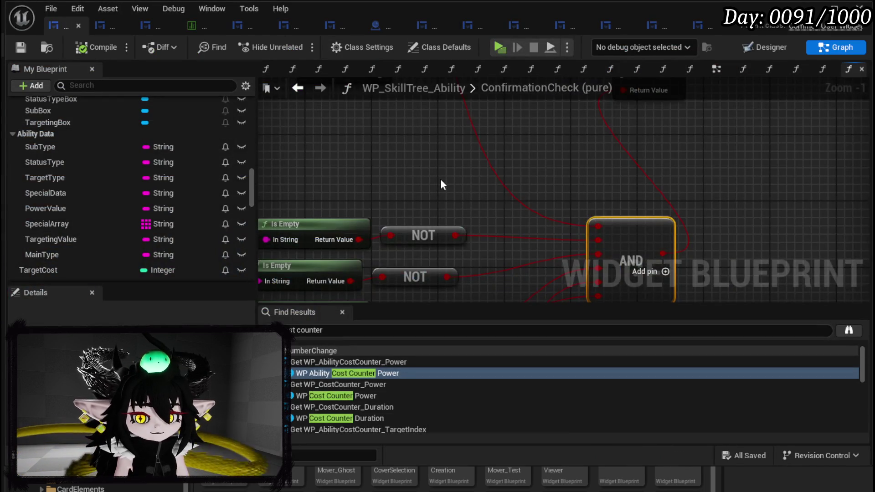
scroll(441, 181, down, 5)
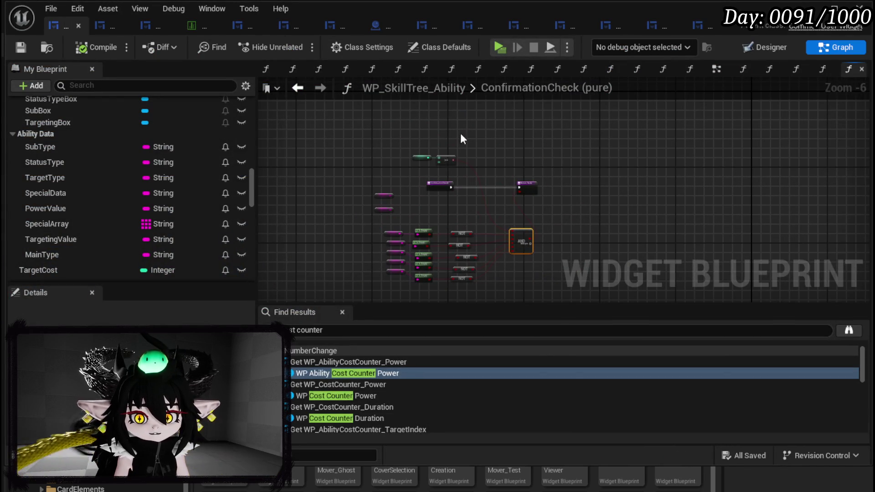
scroll(164, 128, up, 15)
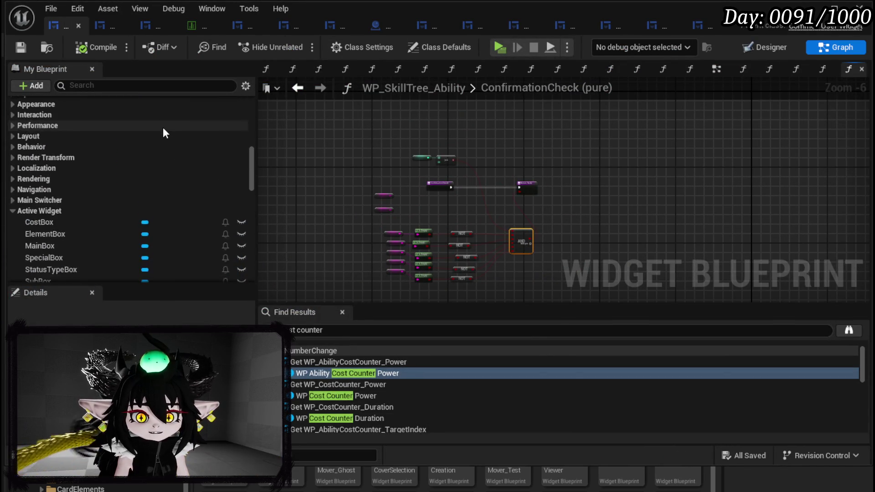
scroll(163, 130, up, 8)
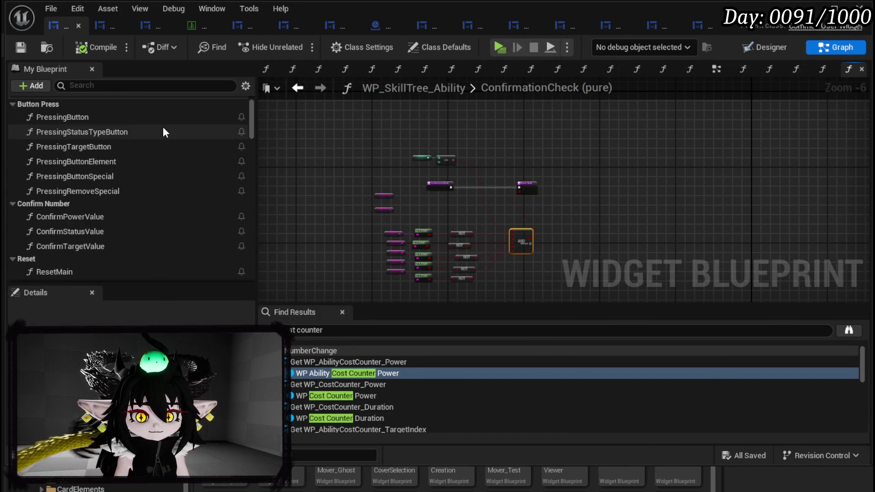
scroll(98, 167, down, 6)
scroll(97, 166, up, 3)
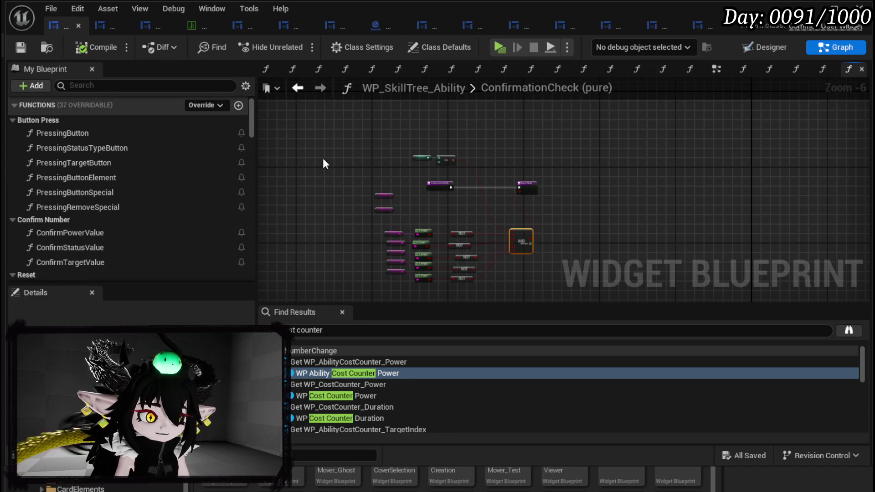
scroll(181, 152, down, 4)
scroll(180, 152, up, 3)
scroll(181, 154, up, 3)
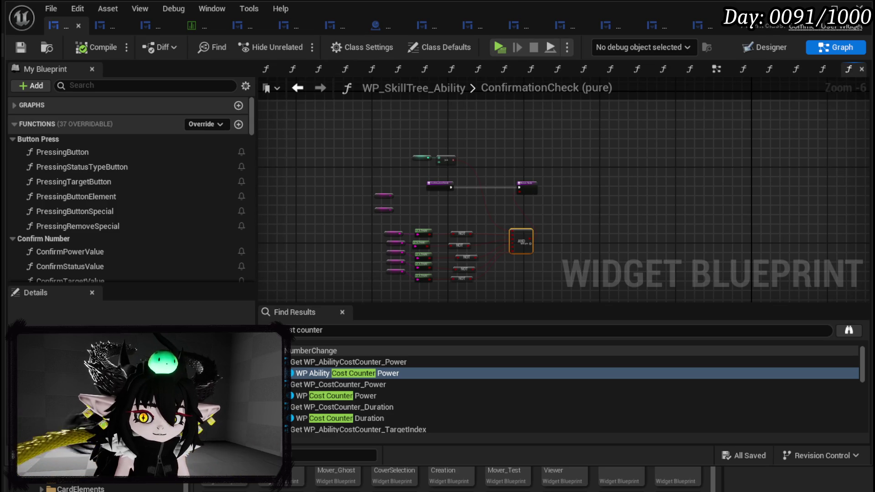
scroll(472, 165, up, 4)
scroll(478, 165, down, 2)
drag(477, 165, 492, 162)
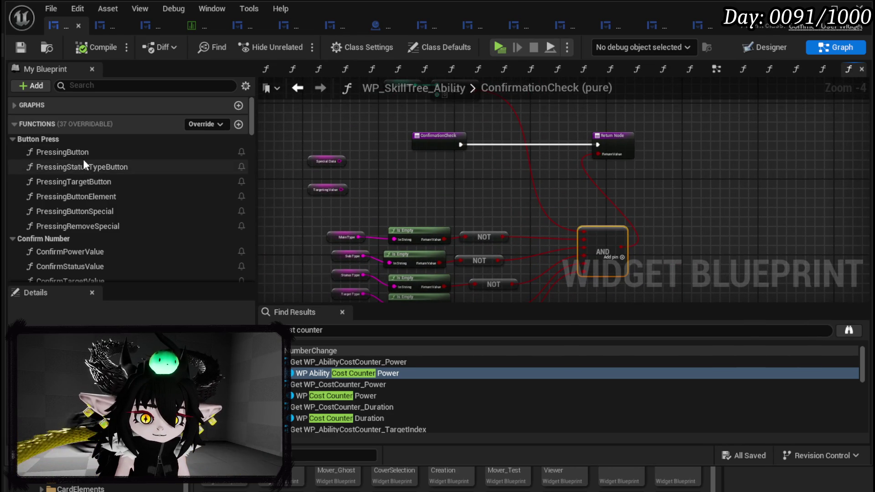
click(20, 49)
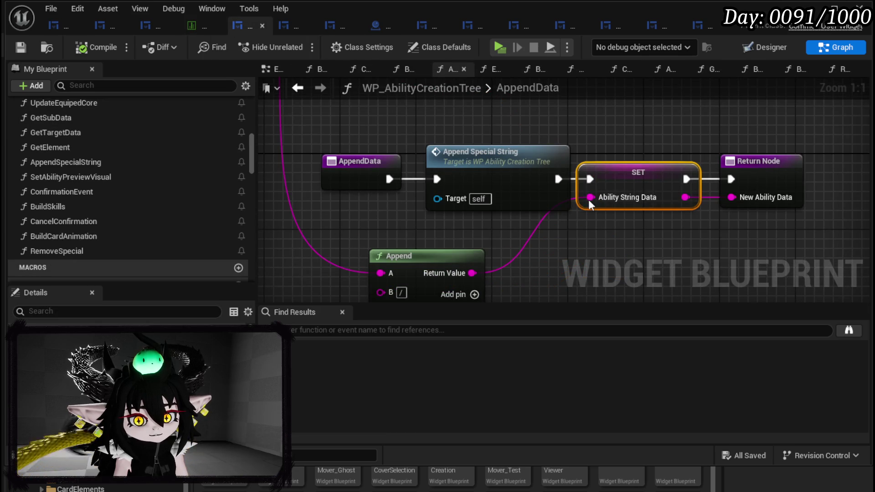
Look over the AppendData nodes, then open the ButtonBus function graph.
scroll(465, 164, down, 4)
drag(412, 142, 504, 294)
scroll(490, 224, down, 5)
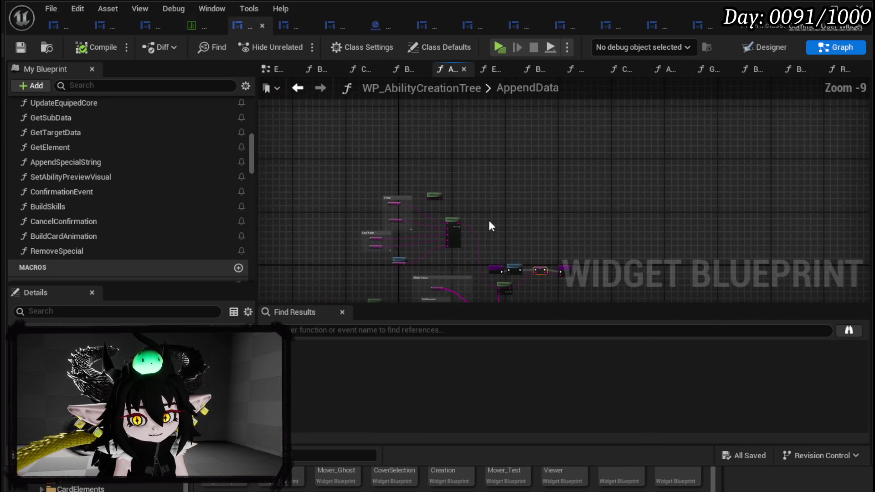
scroll(204, 128, up, 10)
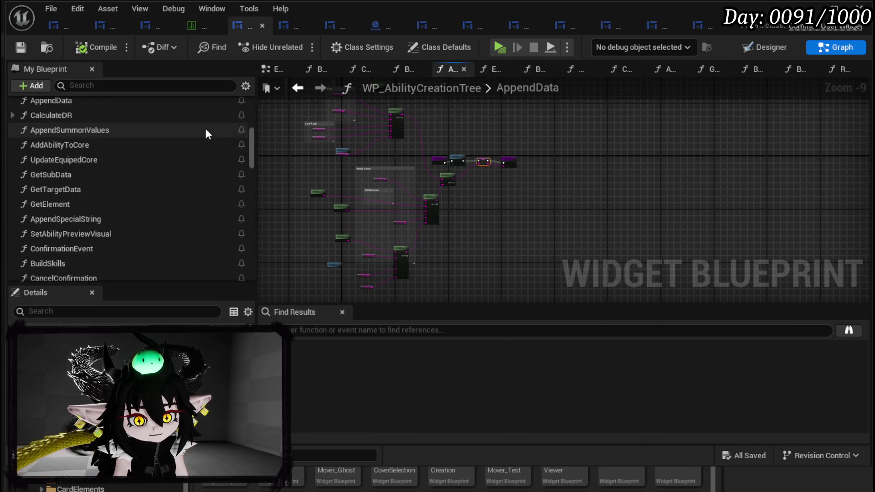
scroll(206, 131, up, 3)
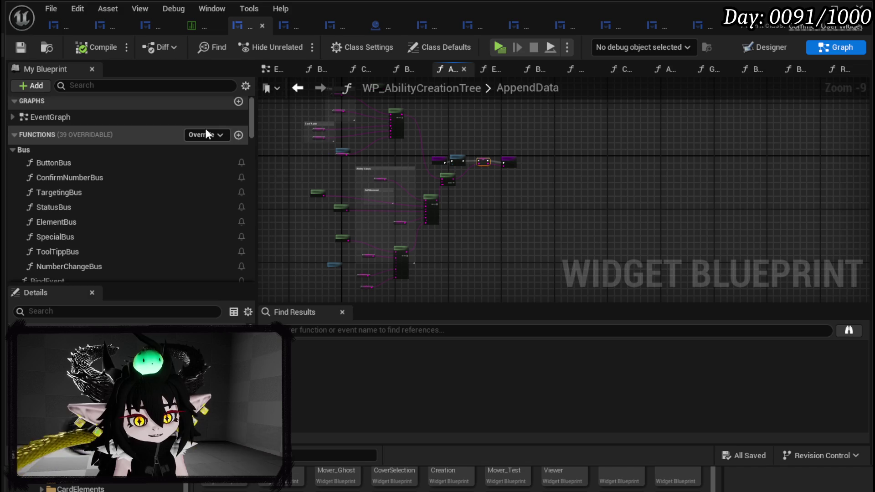
double_click(132, 163)
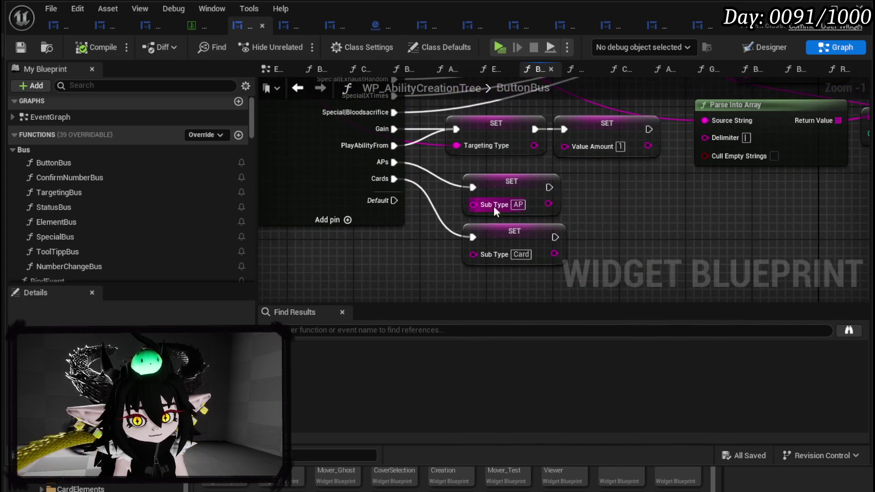
Reposition the four SET nodes in ButtonBus, save, and switch to the EventGraph.
drag(688, 204, 683, 252)
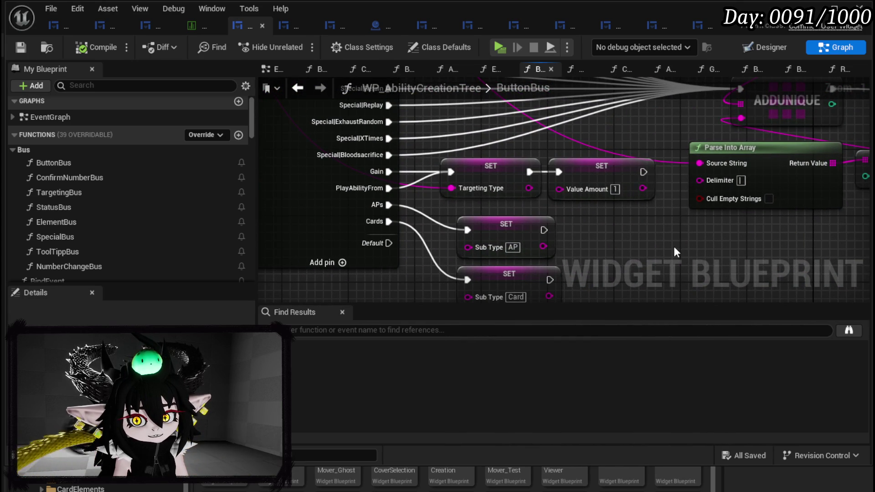
scroll(673, 246, down, 1)
mouse_move(396, 276)
mouse_down()
mouse_move(512, 146)
mouse_move(523, 199)
mouse_up()
drag(432, 153, 463, 103)
drag(371, 121, 568, 258)
mouse_move(535, 152)
mouse_down()
mouse_move(475, 229)
mouse_move(485, 234)
mouse_move(498, 221)
mouse_up()
mouse_move(658, 220)
mouse_down()
mouse_move(677, 246)
mouse_move(834, 304)
mouse_up()
click(18, 47)
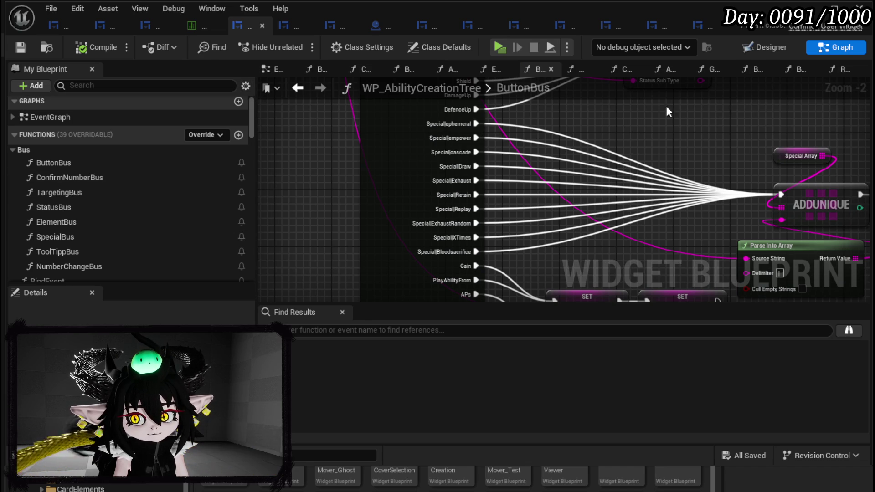
click(264, 65)
right_click(263, 65)
Close all graph tabs right of EventGraph, shift Vertical Box Skill Tree left, and save.
click(308, 119)
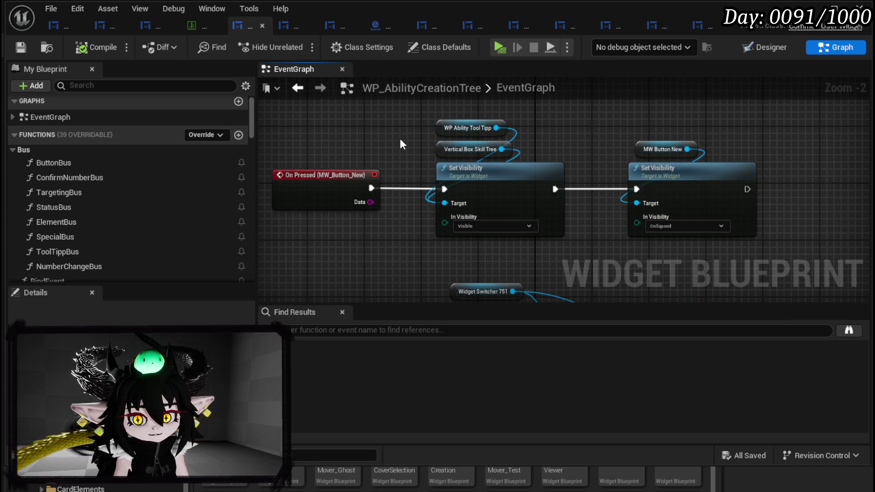
mouse_move(433, 235)
mouse_down()
mouse_move(417, 106)
mouse_move(356, 77)
mouse_move(670, 282)
mouse_move(573, 280)
mouse_move(512, 232)
mouse_move(486, 241)
mouse_move(505, 275)
mouse_up()
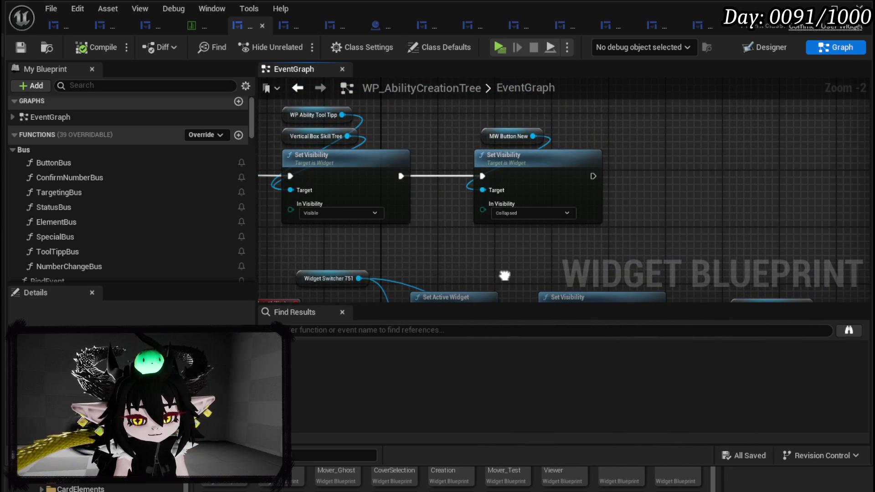
mouse_move(505, 275)
mouse_down()
mouse_move(570, 220)
mouse_move(622, 260)
mouse_move(628, 281)
mouse_up()
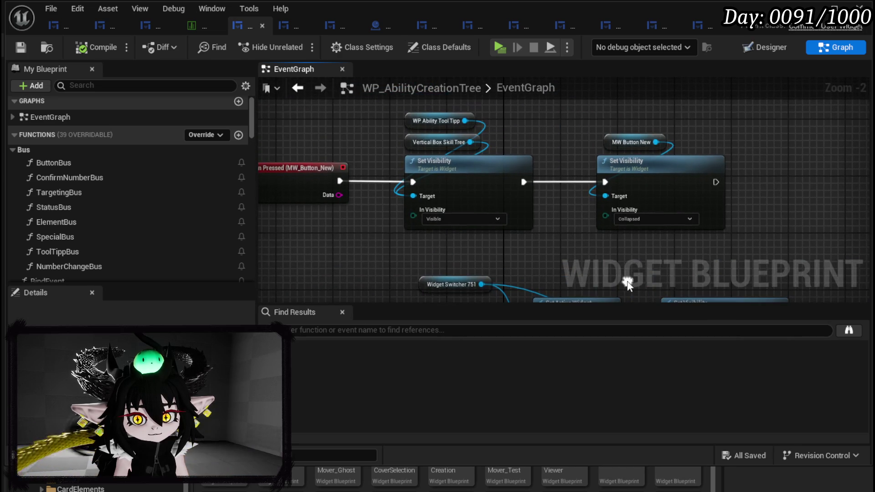
mouse_move(411, 145)
mouse_down()
mouse_move(353, 153)
mouse_move(407, 149)
mouse_up()
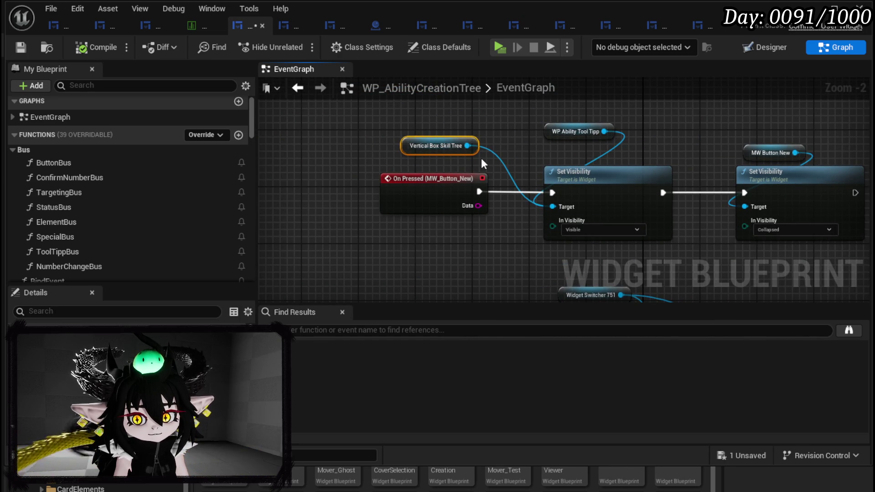
click(515, 156)
key(ctrl+s)
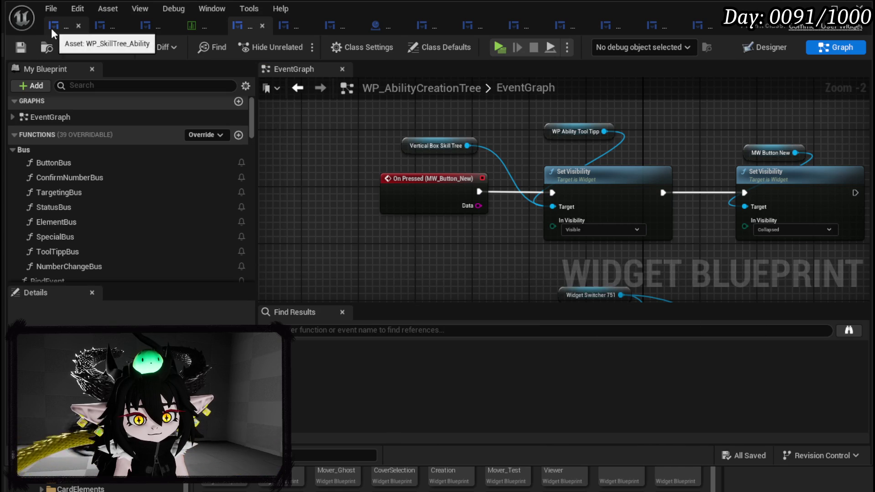
click(52, 27)
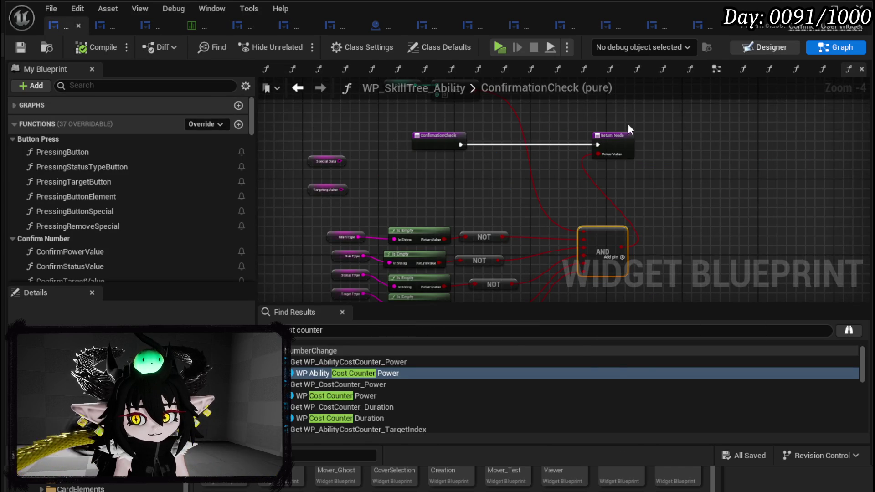
Show WP_SkillTree_Ability's Designer layout, zoomed to its MAIN, SUB, STATUS and SPECIALS rows.
click(766, 47)
scroll(413, 168, down, 3)
scroll(274, 143, down, 2)
scroll(274, 143, up, 2)
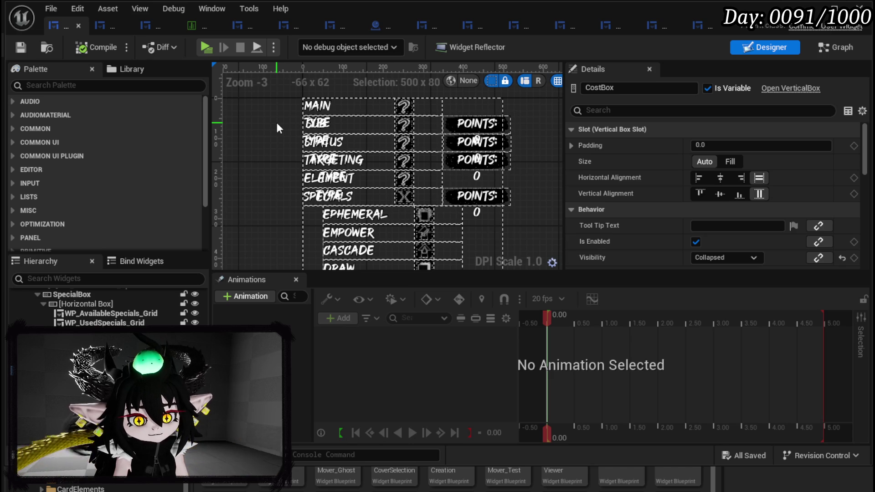
Inspect the specials grid, the SpecialBox container, and the MAIN and SUB slot rows.
scroll(105, 310, up, 10)
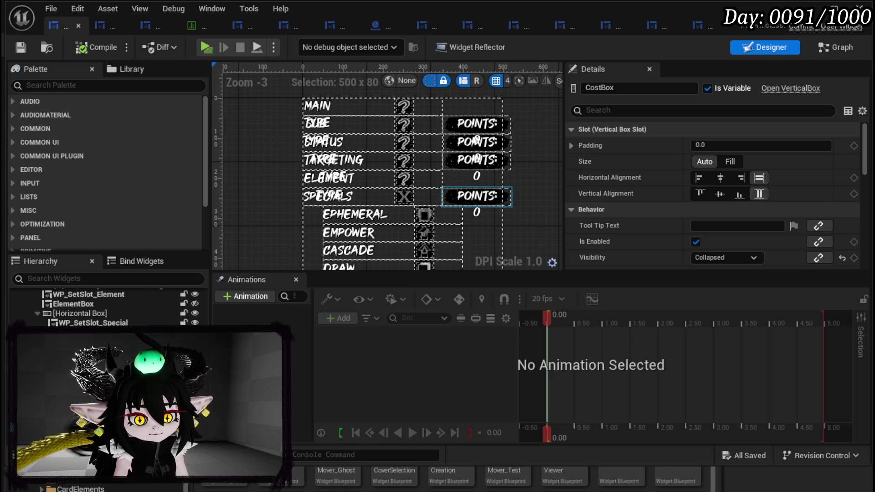
scroll(94, 309, up, 10)
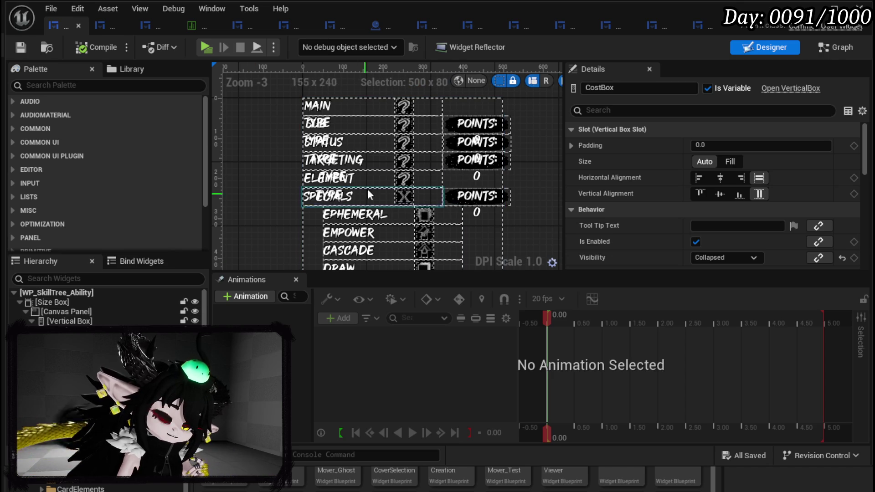
click(387, 215)
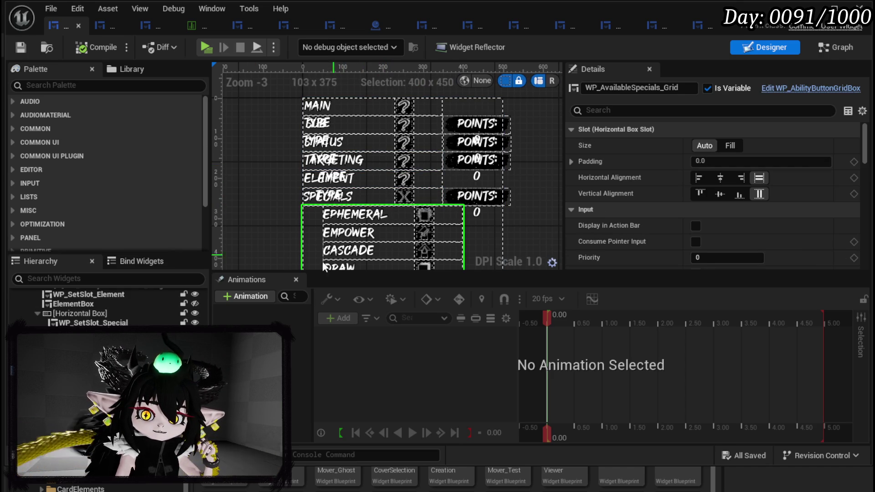
click(387, 216)
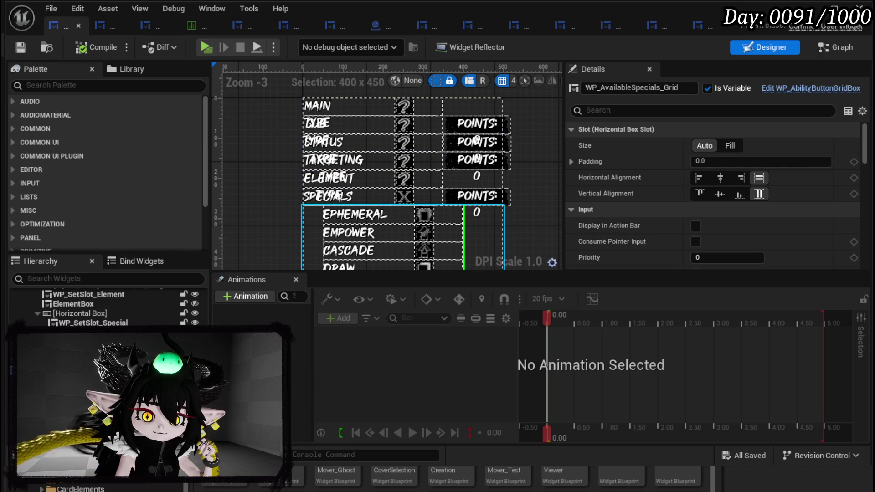
click(387, 215)
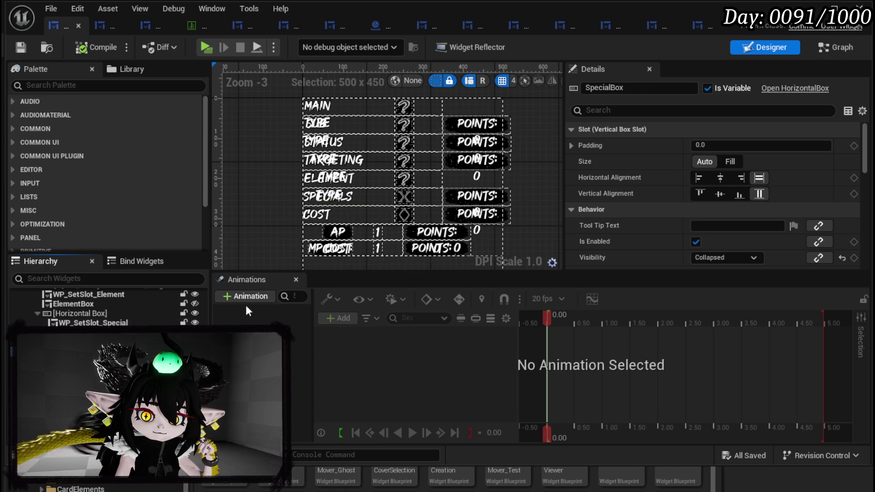
click(360, 107)
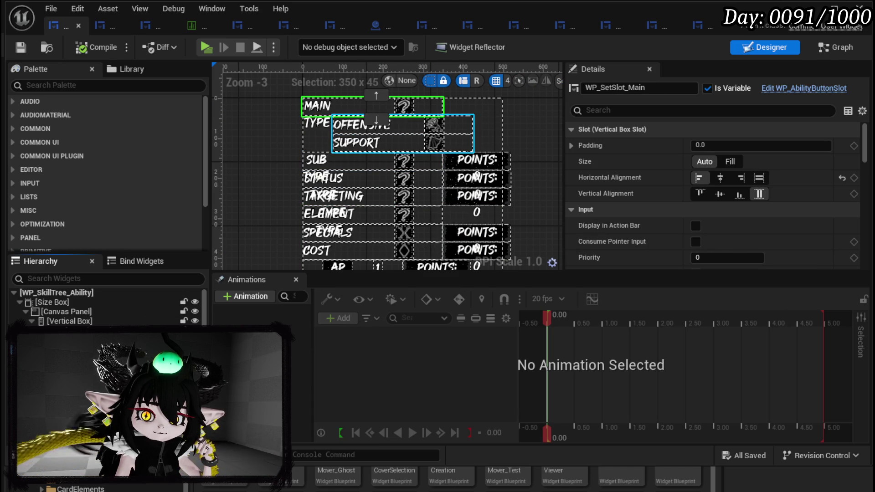
click(359, 163)
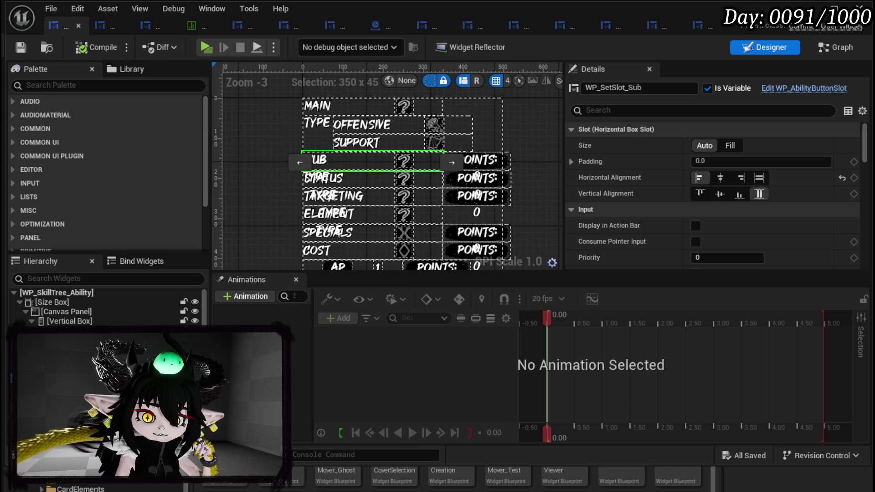
Pan the card layout from the MAIN and TYPE rows down to CONFIRM and back.
mouse_move(283, 206)
mouse_down()
mouse_move(187, 225)
mouse_move(242, 231)
mouse_up()
drag(283, 255, 264, 133)
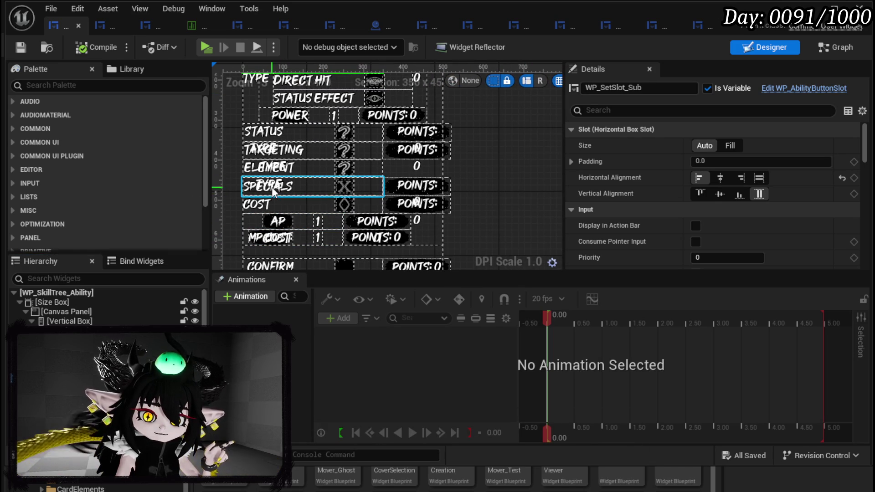
mouse_move(493, 98)
mouse_down()
mouse_move(494, 211)
mouse_move(484, 221)
mouse_up()
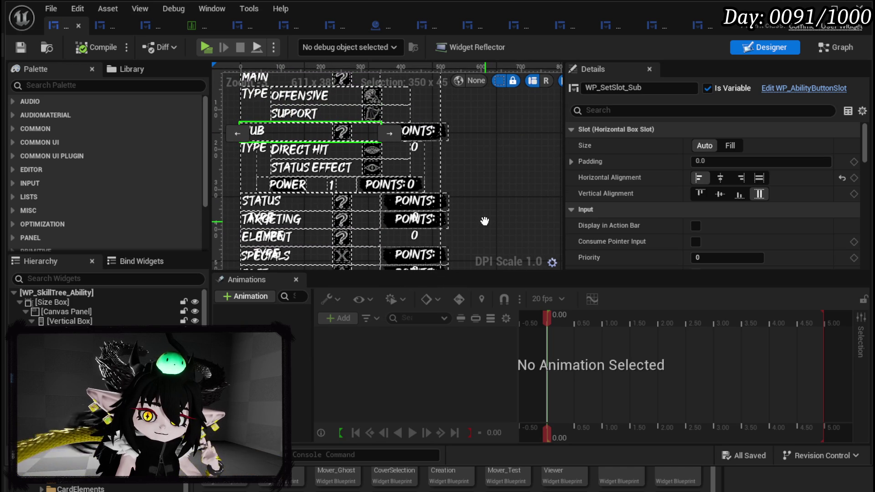
drag(486, 224, 486, 200)
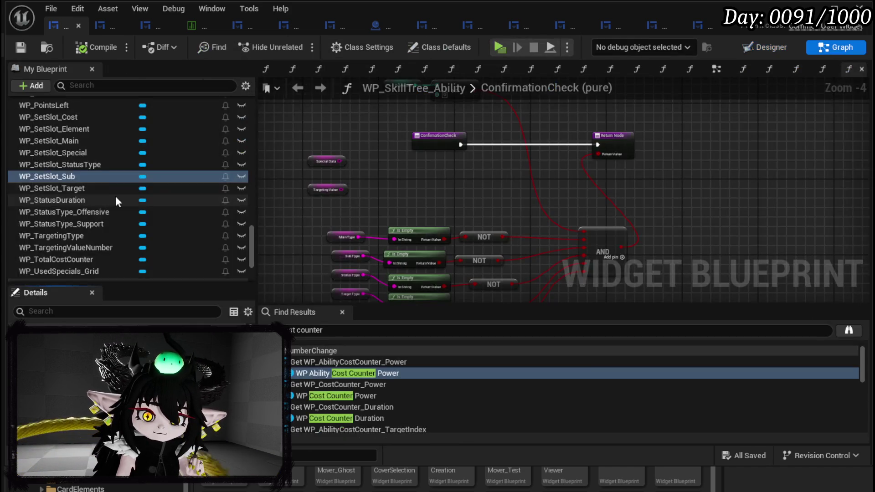
scroll(116, 194, up, 10)
scroll(119, 191, up, 15)
scroll(220, 133, up, 5)
Create a function named SetUpCard in the widget blueprint and save.
click(239, 121)
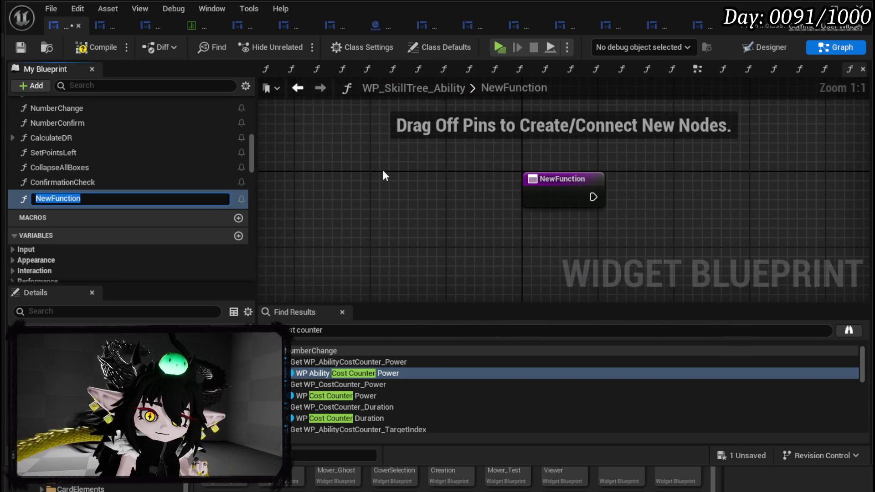
text(SetUpCard)
key(Return)
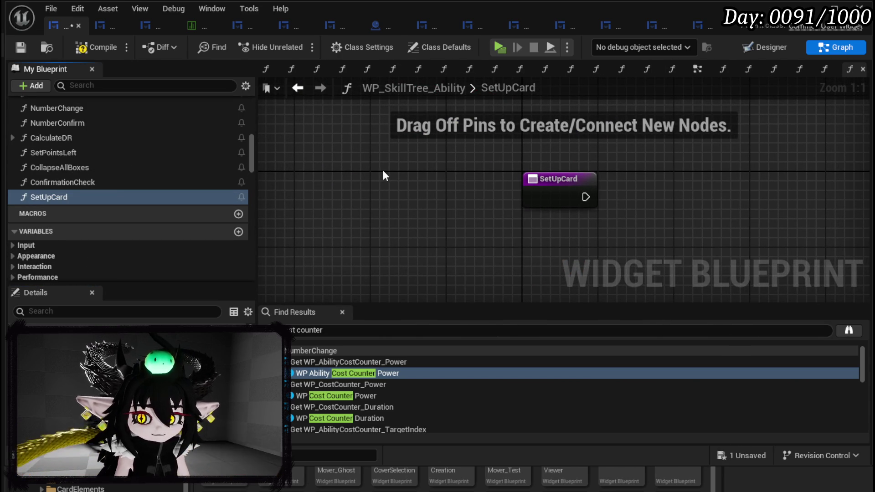
click(20, 52)
Pan the SetUpCard graph aside and focus the My Blueprint search field.
drag(480, 248, 262, 240)
scroll(172, 234, down, 6)
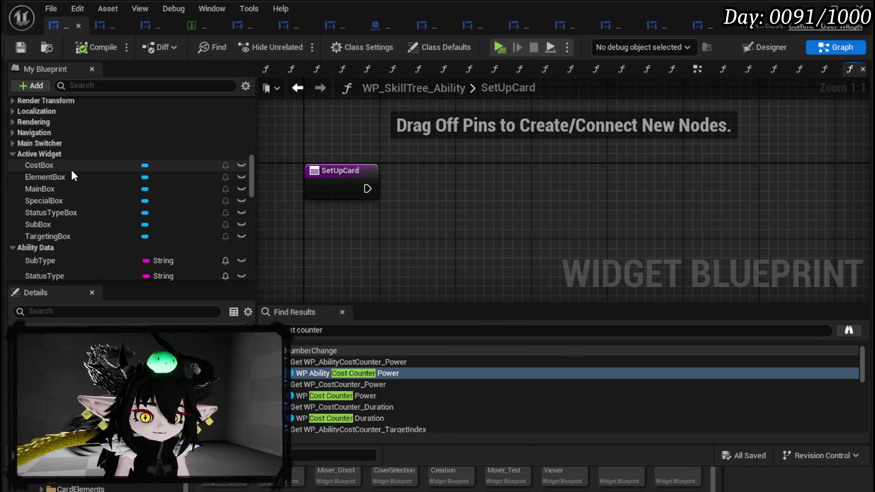
scroll(72, 172, down, 15)
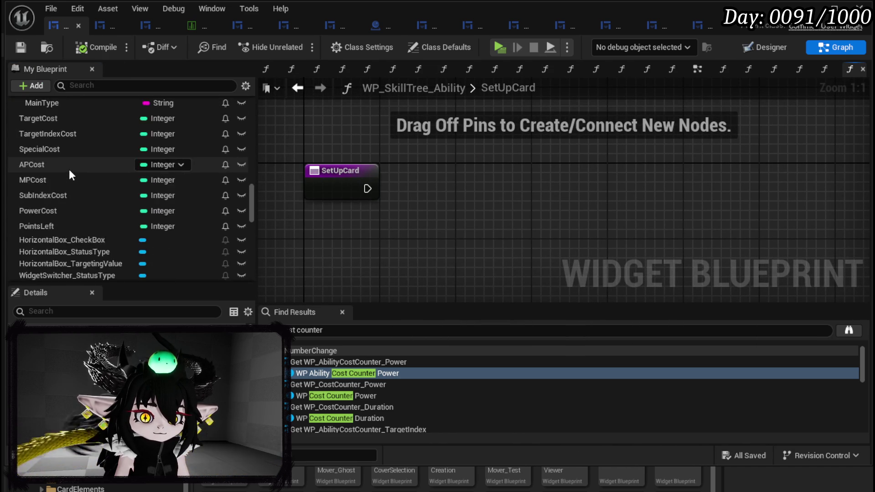
click(119, 87)
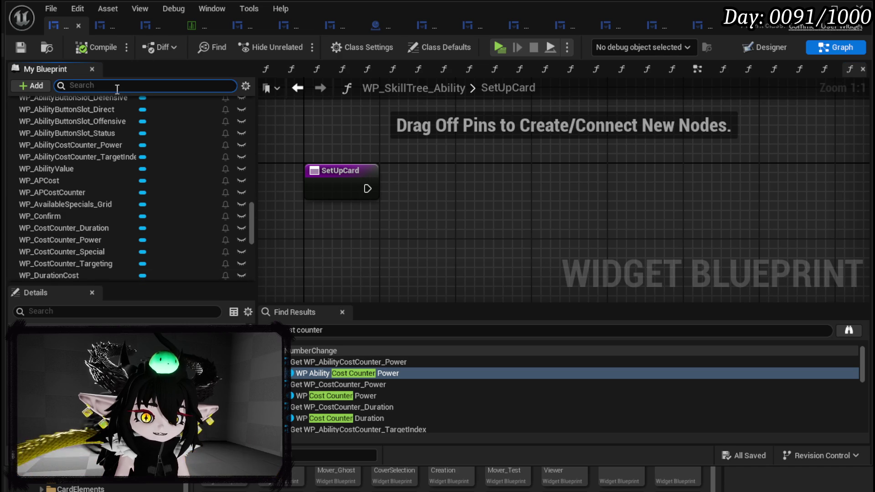
Filter members by 'Slot' and add getters for WP_SetSlot_Cost, Element and Main.
text(Slot)
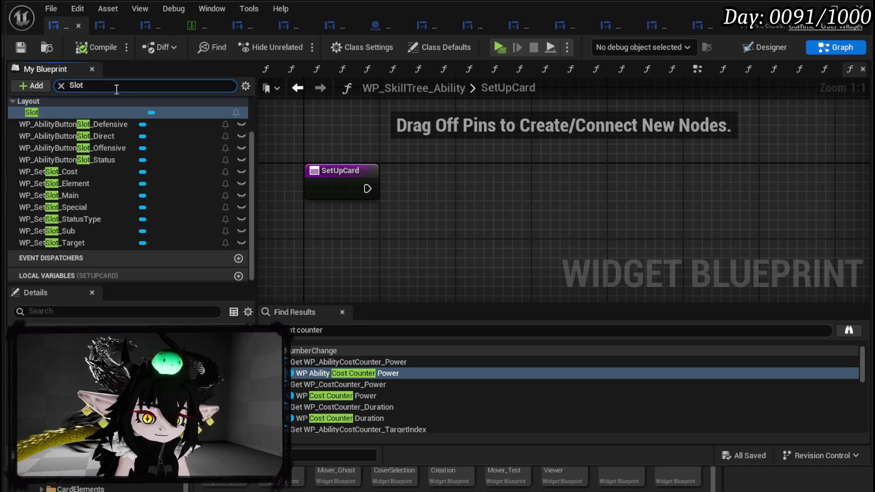
drag(78, 172, 283, 217)
click(316, 242)
drag(89, 185, 295, 246)
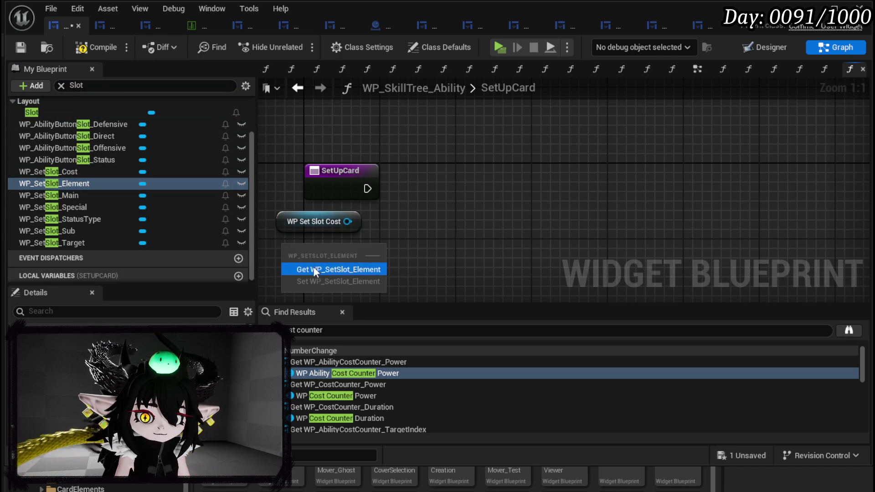
click(316, 267)
drag(69, 195, 283, 271)
click(307, 291)
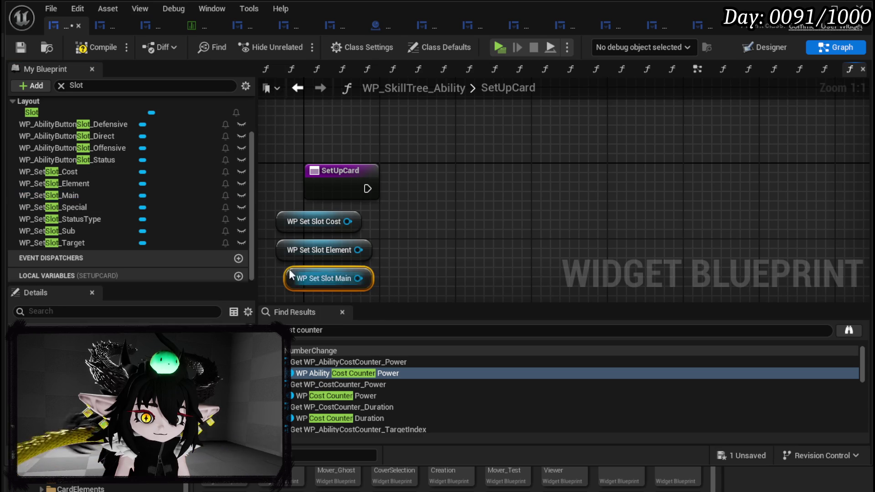
Add getters for WP_SetSlot_Special, StatusType, Sub and Target, then deselect.
drag(81, 206, 406, 256)
click(427, 274)
drag(82, 220, 525, 256)
click(552, 274)
drag(76, 232, 408, 253)
click(412, 268)
drag(110, 242, 510, 260)
click(568, 283)
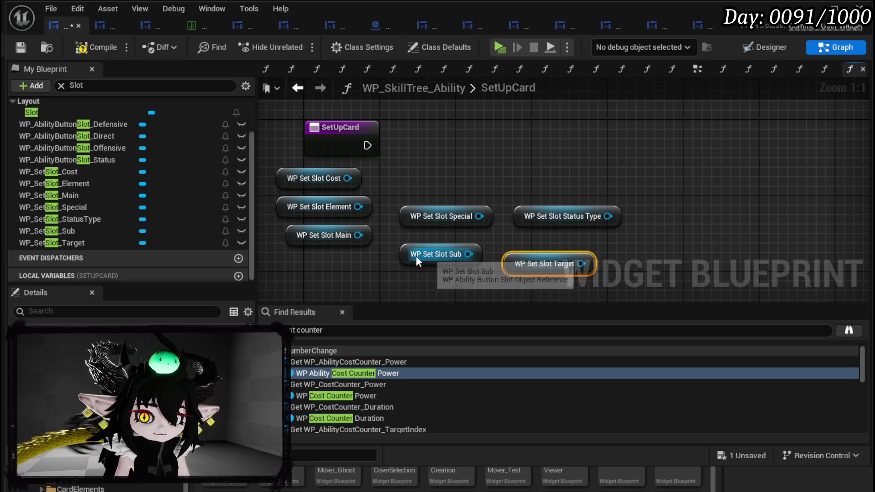
click(442, 197)
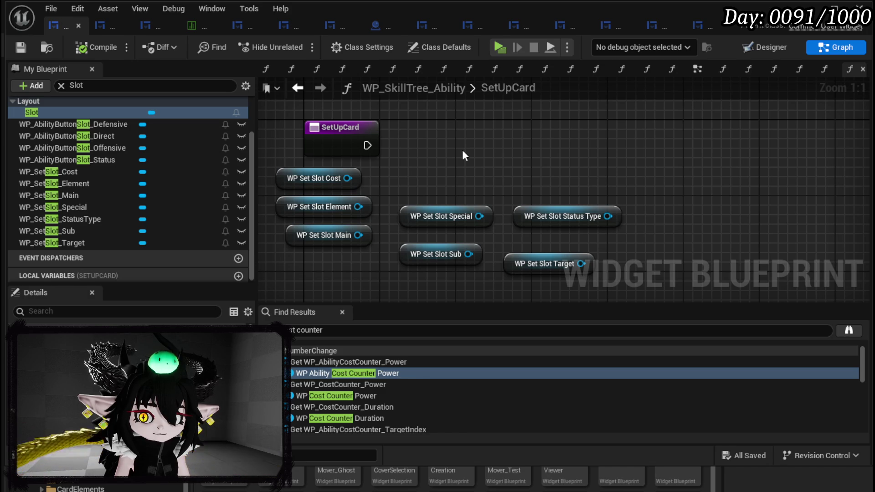
Place WP Set Slot Main above SetUpCard and move the six other slot getters aside.
mouse_move(359, 235)
mouse_down()
mouse_move(376, 155)
mouse_move(456, 180)
mouse_move(458, 167)
mouse_up()
drag(335, 279, 348, 117)
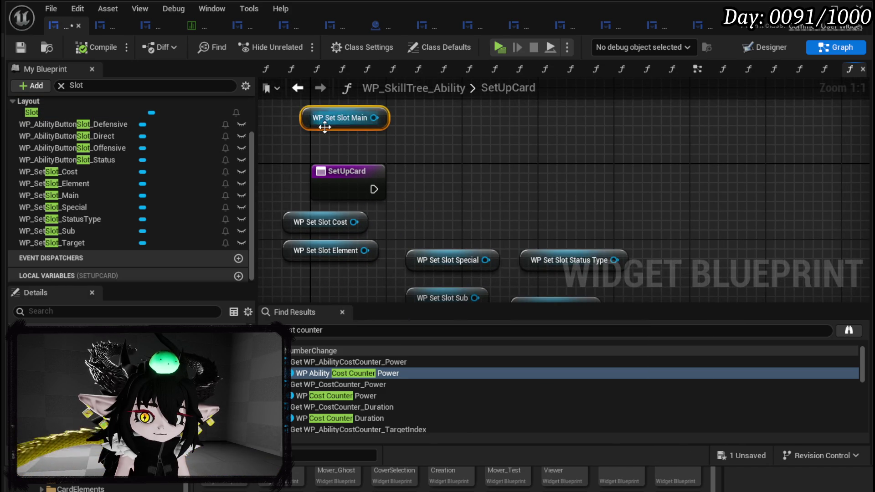
drag(362, 256, 575, 165)
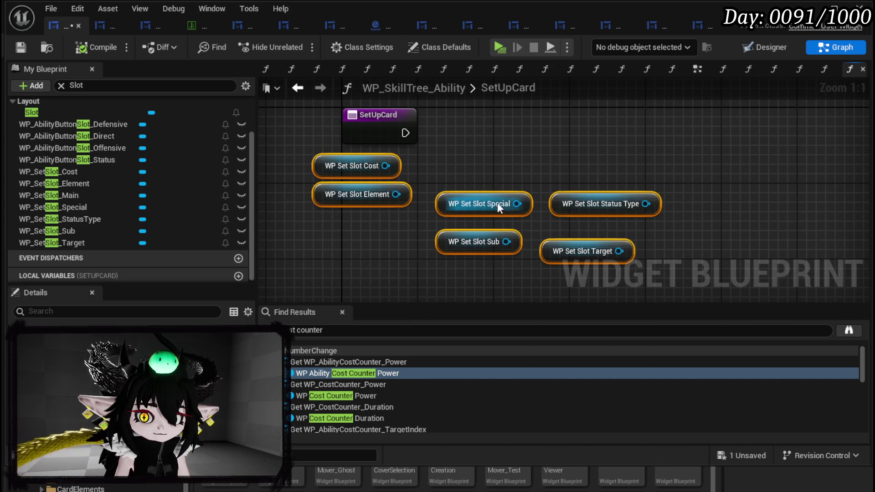
drag(482, 193, 463, 241)
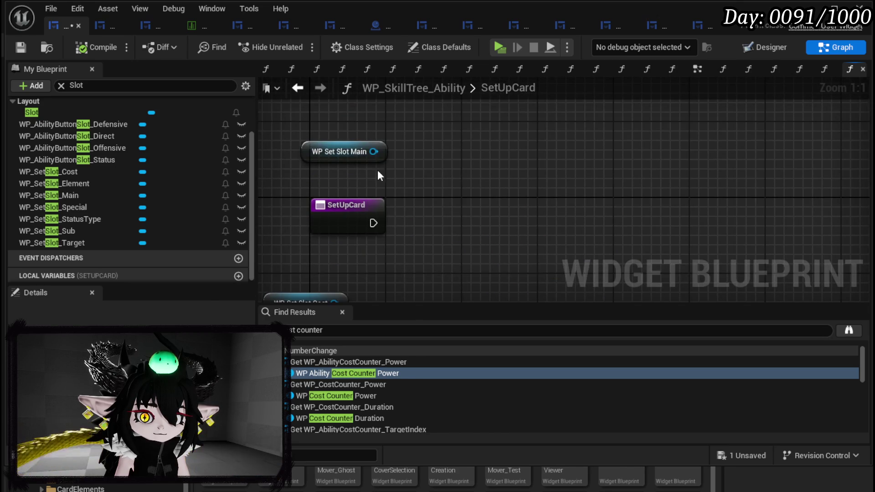
Call Set Data on the Main slot with Data 'Card', driven by SetUpCard's execution.
drag(373, 151, 496, 201)
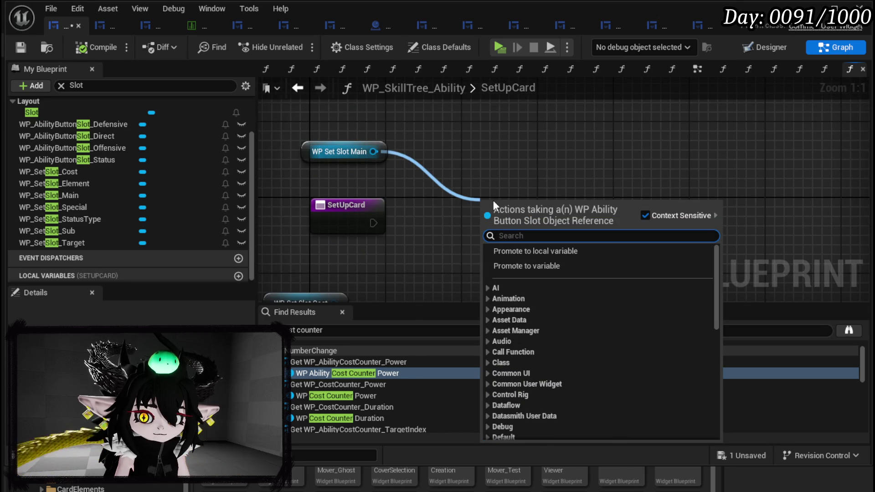
text(Set Data)
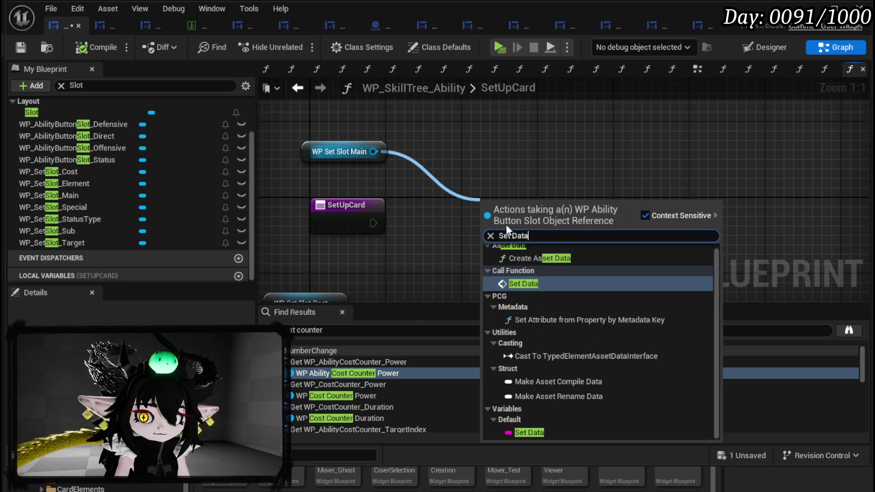
click(524, 281)
click(515, 290)
text(Card)
mouse_move(373, 223)
mouse_down()
mouse_move(484, 233)
mouse_move(493, 222)
mouse_move(473, 218)
mouse_up()
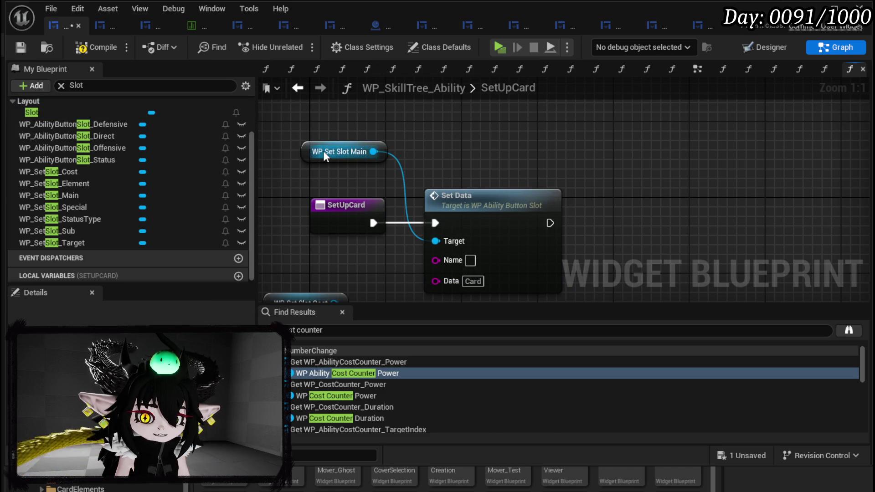
drag(324, 151, 451, 171)
Save and compile the widget blueprint with the new Set Data call.
scroll(594, 149, down, 1)
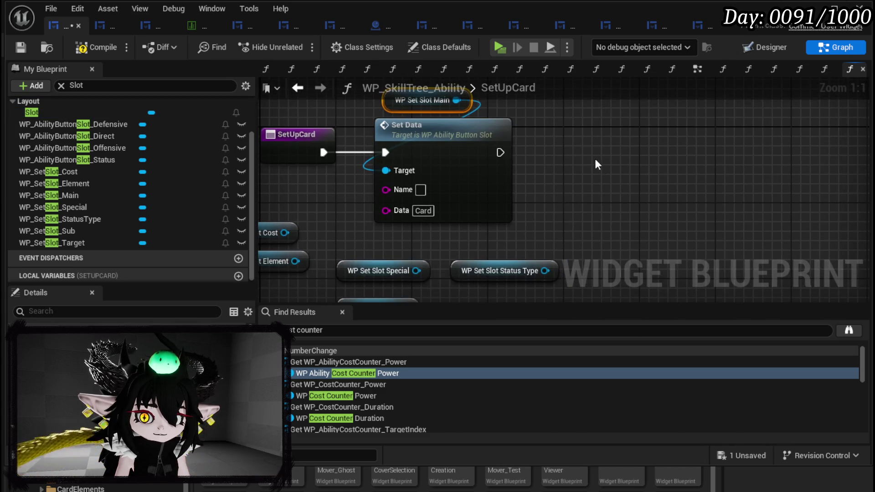
scroll(601, 170, down, 1)
drag(600, 171, 603, 183)
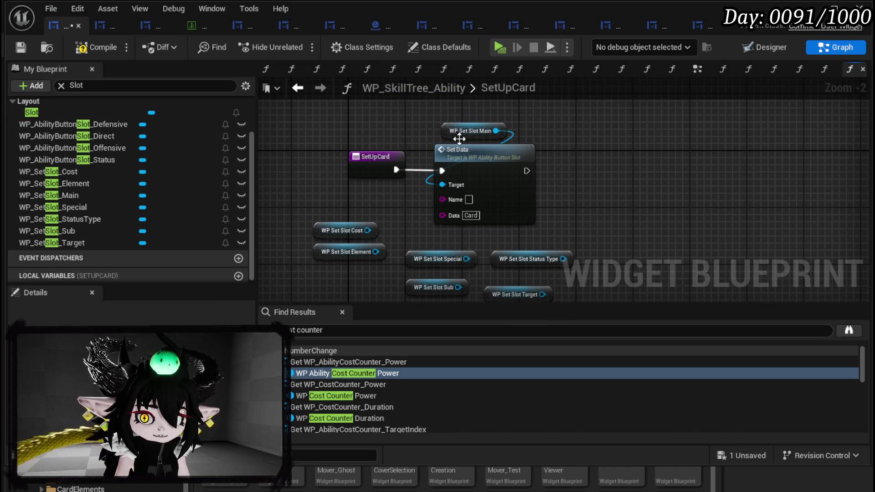
click(23, 45)
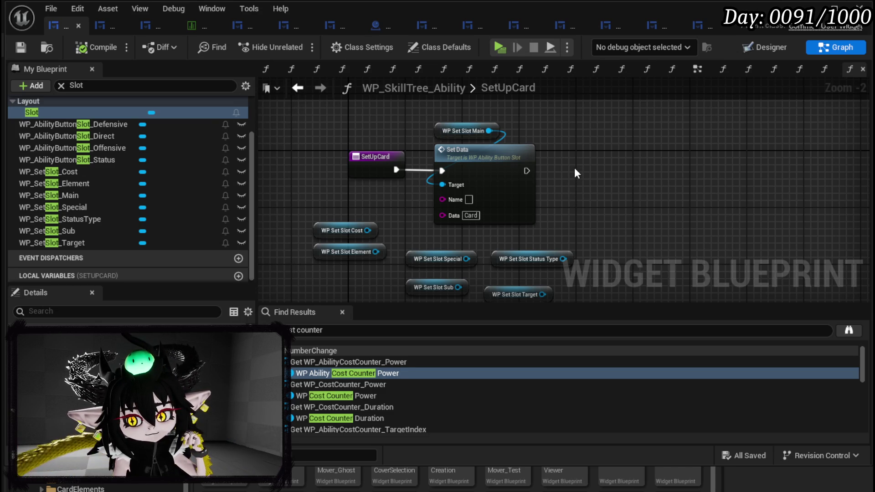
mouse_move(575, 173)
mouse_down()
mouse_move(524, 131)
mouse_move(546, 154)
mouse_up()
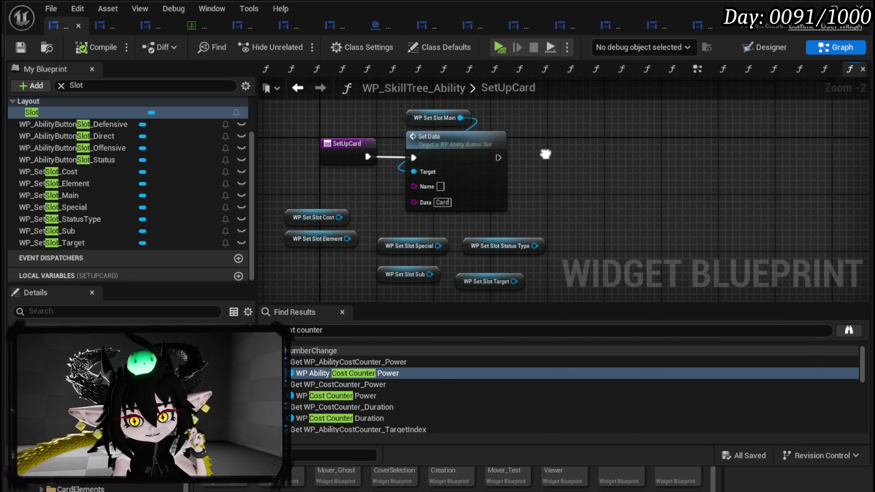